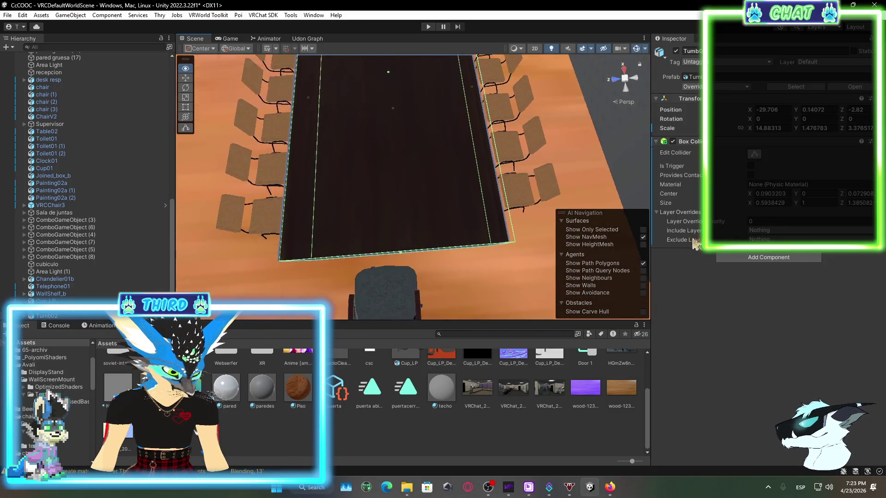
- Raise the meeting table's box collider so it rises above the dark tabletop
mouse_move(501, 209)
mouse_down()
mouse_move(511, 212)
mouse_move(510, 191)
mouse_move(495, 150)
mouse_up()
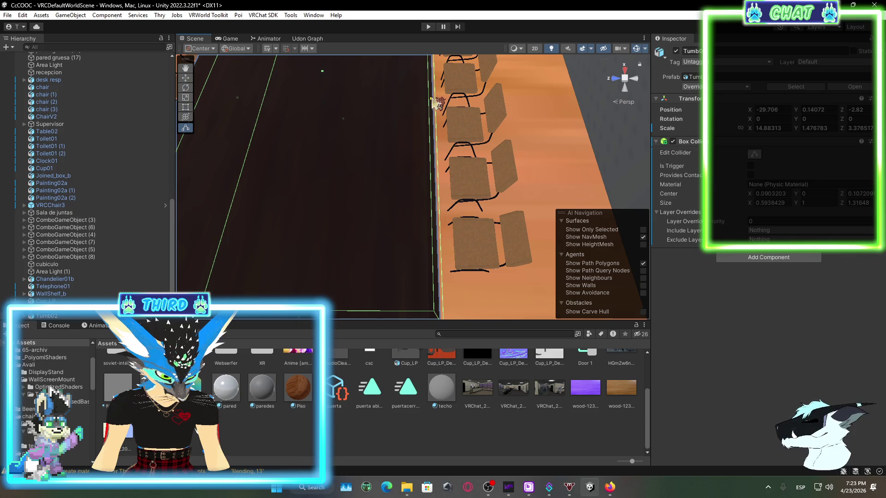
mouse_move(438, 101)
mouse_down()
mouse_move(381, 178)
mouse_move(396, 135)
mouse_up()
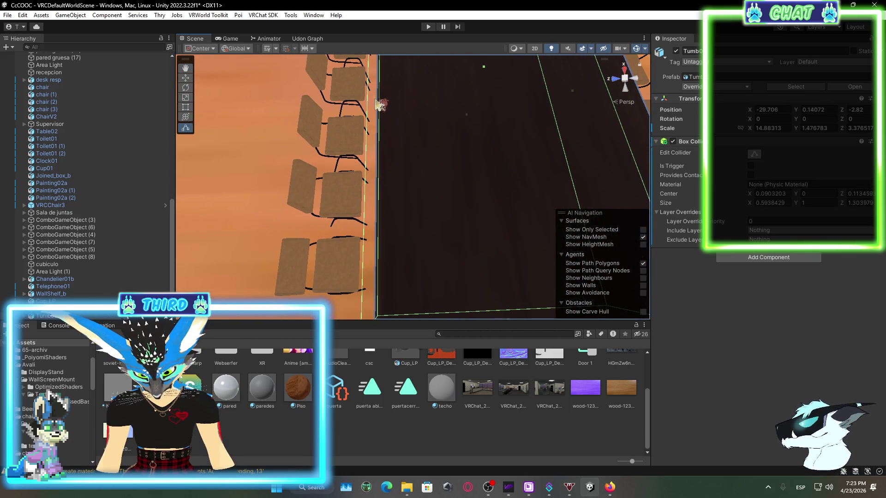
mouse_move(383, 104)
mouse_down()
mouse_move(464, 152)
mouse_move(562, 106)
mouse_move(443, 197)
mouse_move(500, 73)
mouse_move(676, 215)
mouse_move(609, 198)
mouse_move(543, 223)
mouse_move(529, 149)
mouse_move(493, 145)
mouse_up()
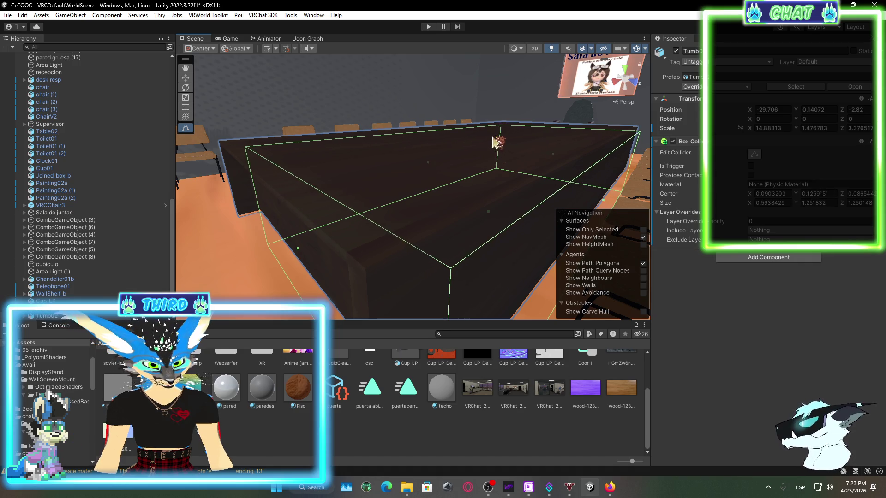
mouse_move(397, 213)
mouse_down()
mouse_move(515, 198)
mouse_move(526, 207)
mouse_up()
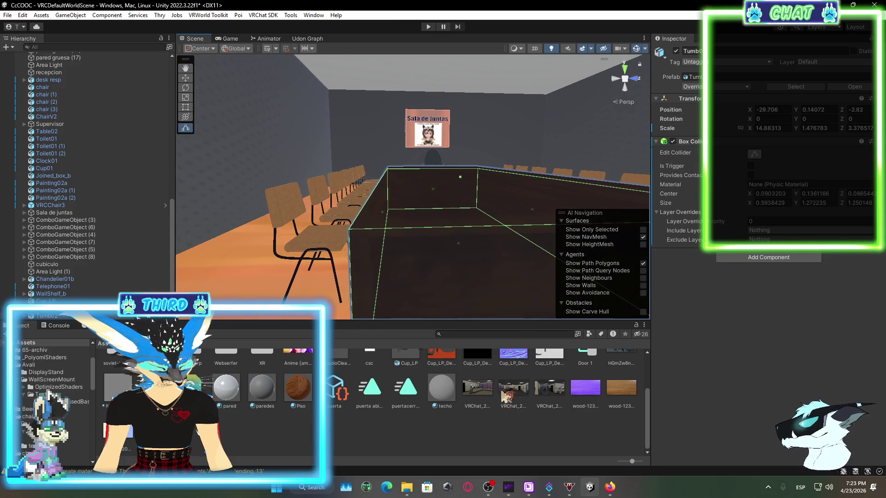
- Widen the table collider to about 0.613 × 1.272 × 1.21 and finish editing it
mouse_move(462, 221)
mouse_down()
mouse_move(524, 280)
mouse_move(387, 257)
mouse_move(395, 267)
mouse_move(392, 257)
mouse_up()
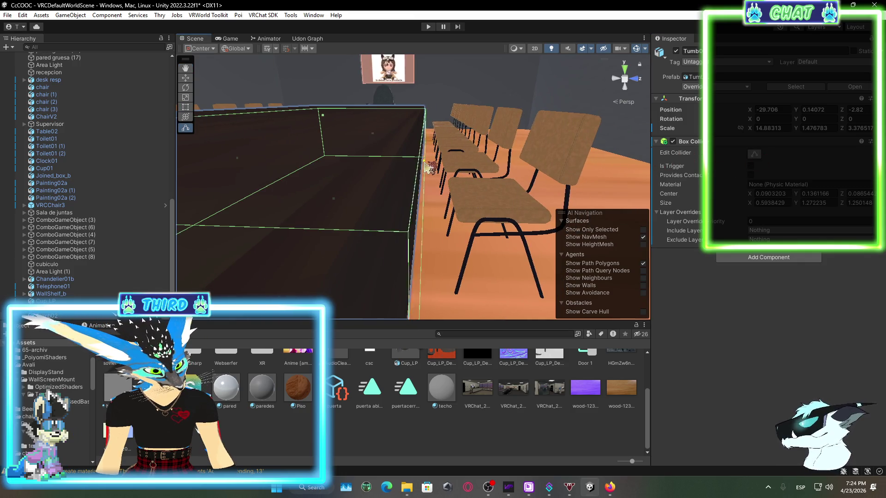
mouse_move(427, 164)
mouse_down()
mouse_move(456, 215)
mouse_move(457, 162)
mouse_move(433, 158)
mouse_move(431, 173)
mouse_move(401, 161)
mouse_move(439, 194)
mouse_move(439, 275)
mouse_move(423, 196)
mouse_up()
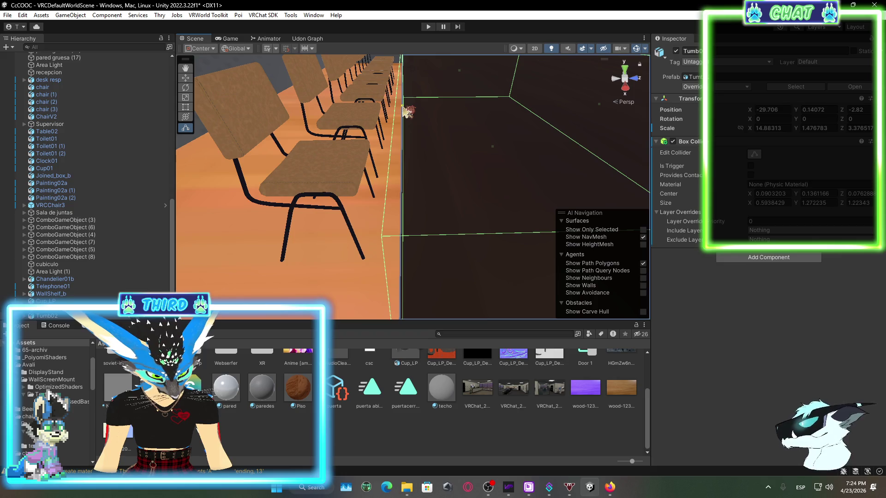
drag(406, 110, 408, 111)
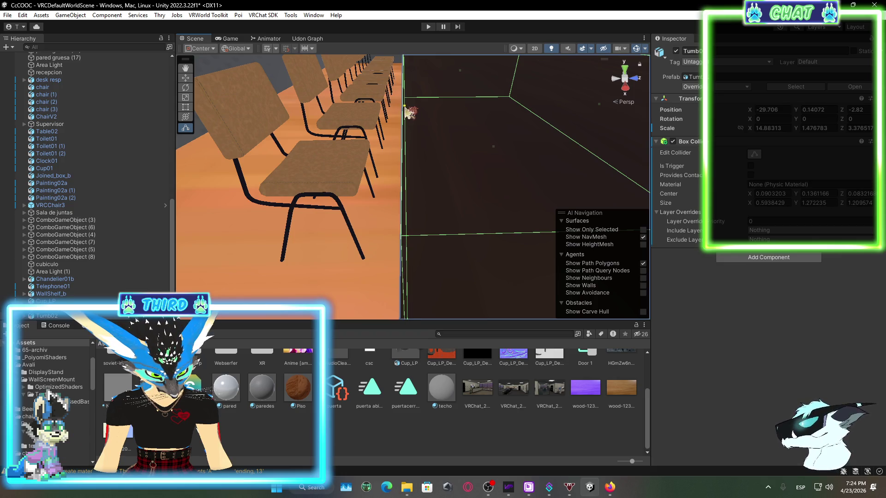
mouse_move(439, 173)
mouse_down()
mouse_move(540, 237)
mouse_move(577, 182)
mouse_up()
mouse_move(443, 125)
mouse_down()
mouse_move(470, 126)
mouse_move(480, 134)
mouse_move(443, 116)
mouse_move(518, 168)
mouse_move(416, 144)
mouse_move(433, 234)
mouse_move(474, 222)
mouse_move(459, 237)
mouse_move(474, 253)
mouse_move(437, 259)
mouse_move(383, 125)
mouse_move(243, 220)
mouse_move(218, 192)
mouse_move(233, 197)
mouse_up()
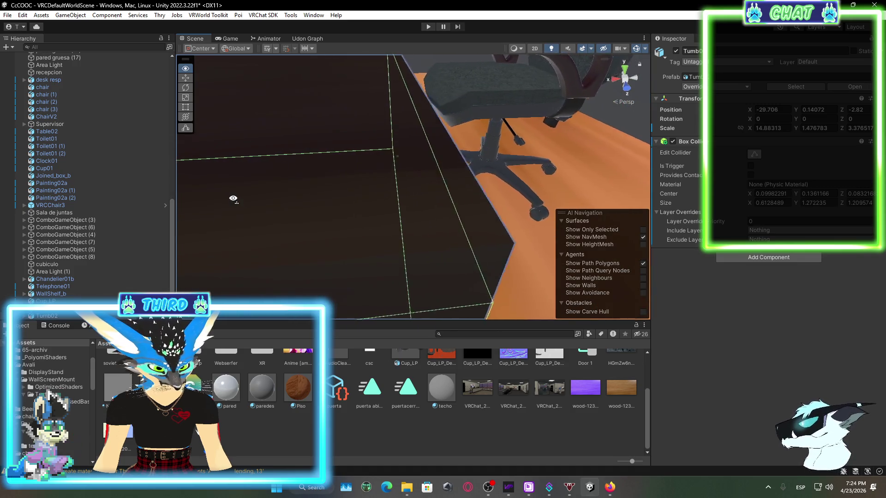
scroll(234, 197, down, 5)
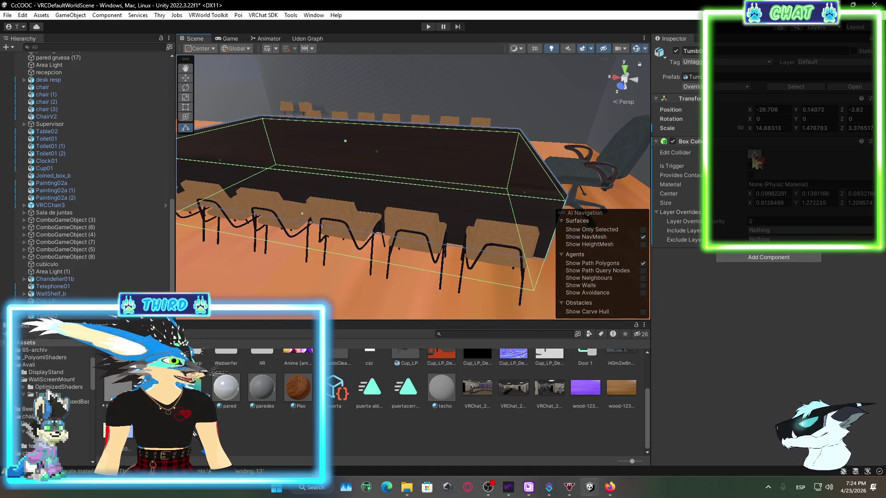
click(755, 157)
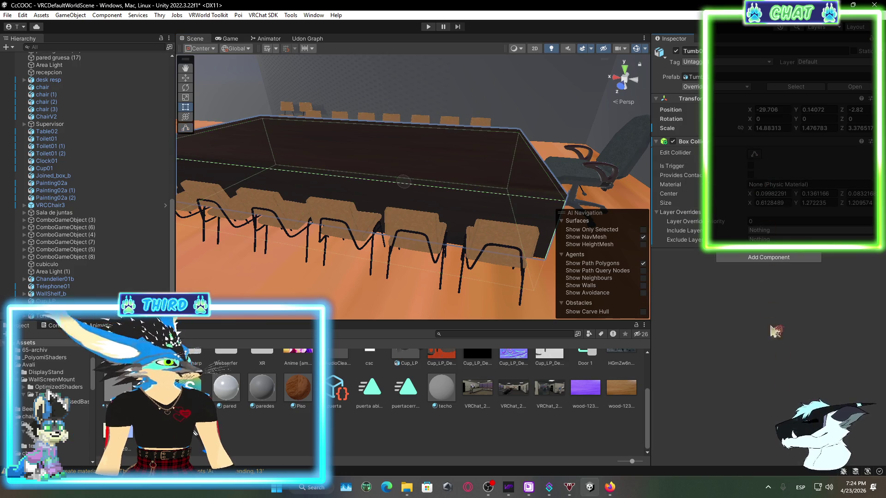
- Fly the Scene view down the conference table and select the head office chair
key(w)
mouse_move(418, 208)
mouse_down()
mouse_move(452, 245)
mouse_move(479, 211)
mouse_up()
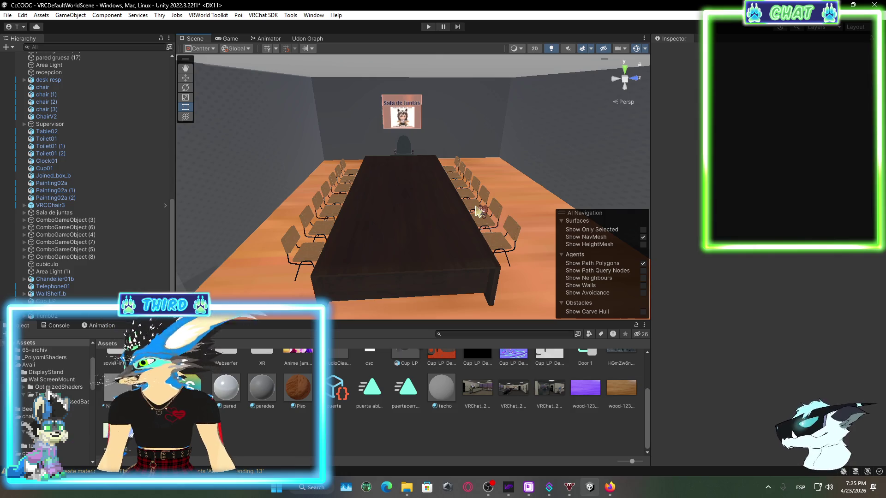
key(w)
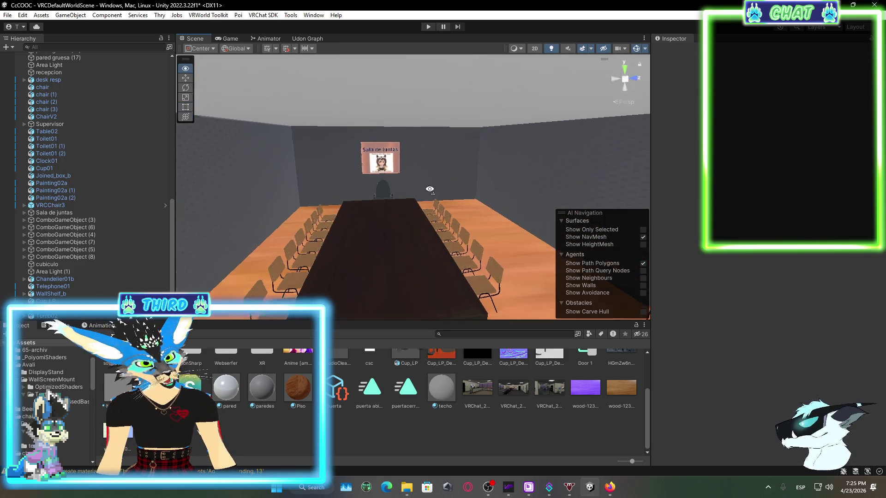
click(465, 213)
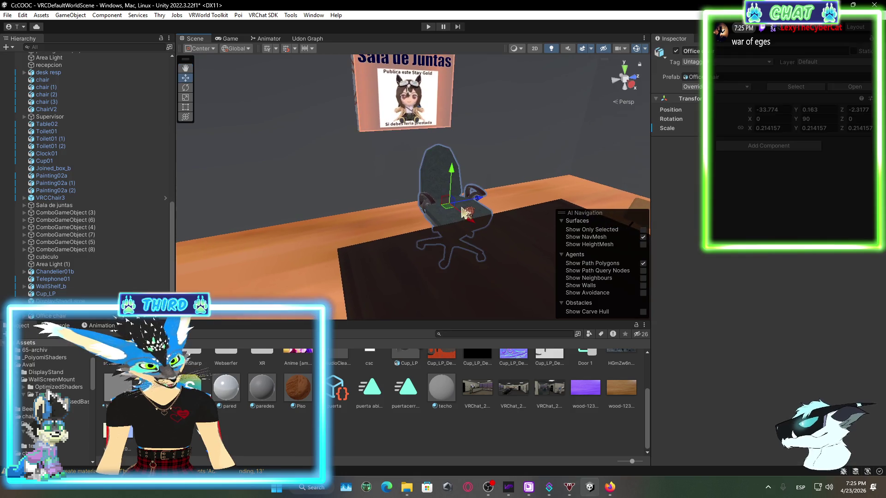
- Cancel the Add Component list and give the Scene view more room
click(781, 144)
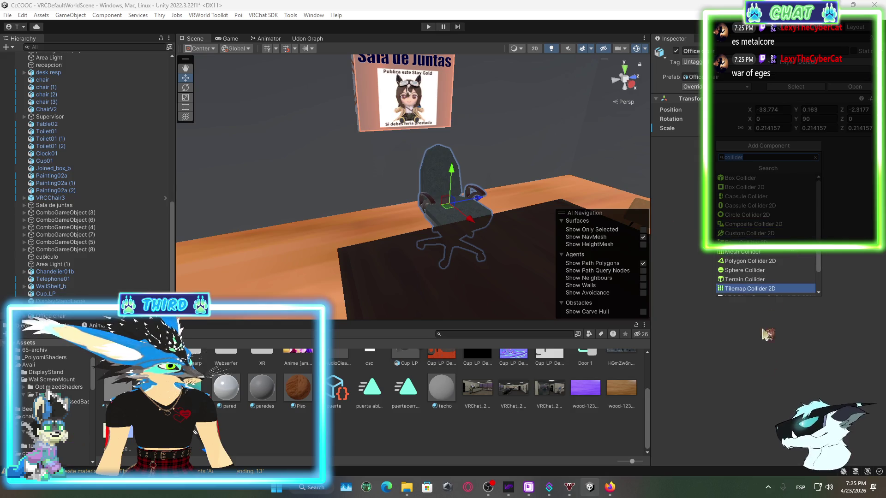
key(Escape)
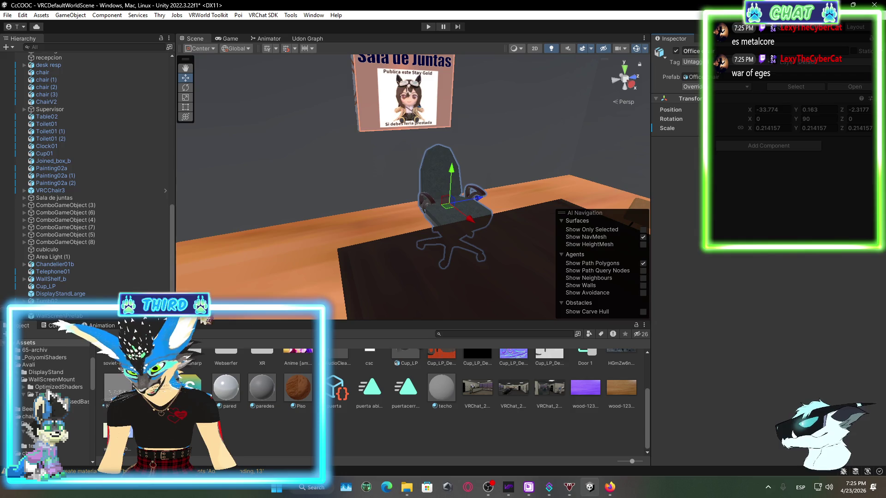
click(56, 424)
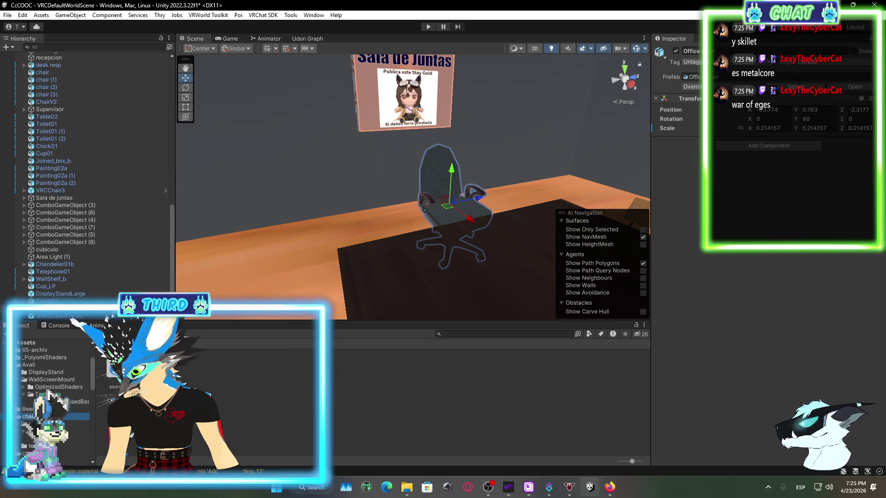
mouse_move(416, 321)
mouse_down()
mouse_move(406, 214)
mouse_move(388, 323)
mouse_up()
mouse_move(382, 208)
mouse_down()
mouse_move(374, 186)
mouse_move(498, 323)
mouse_up()
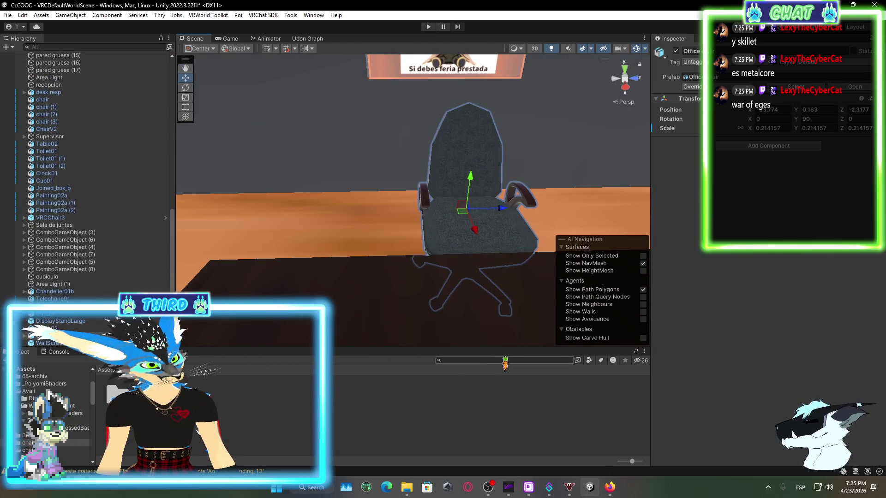
- Search project prefabs for 'chair' and pick the VRCChair3 prefab
click(30, 391)
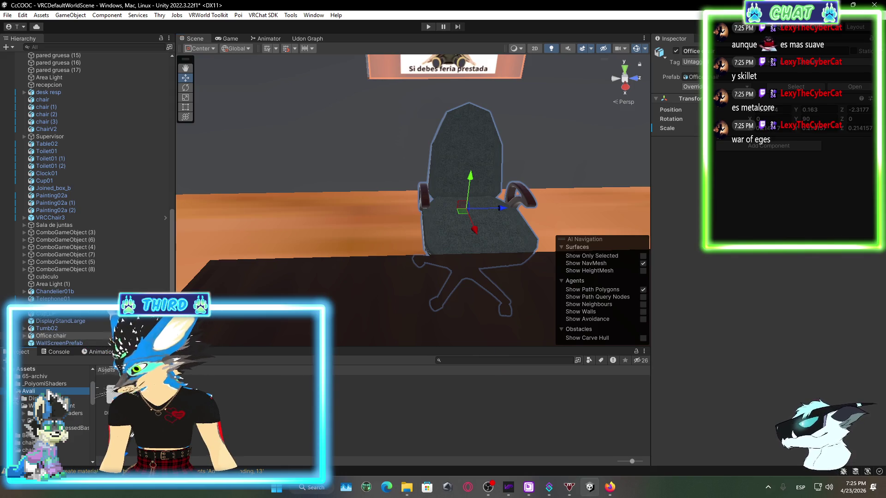
scroll(46, 406, down, 10)
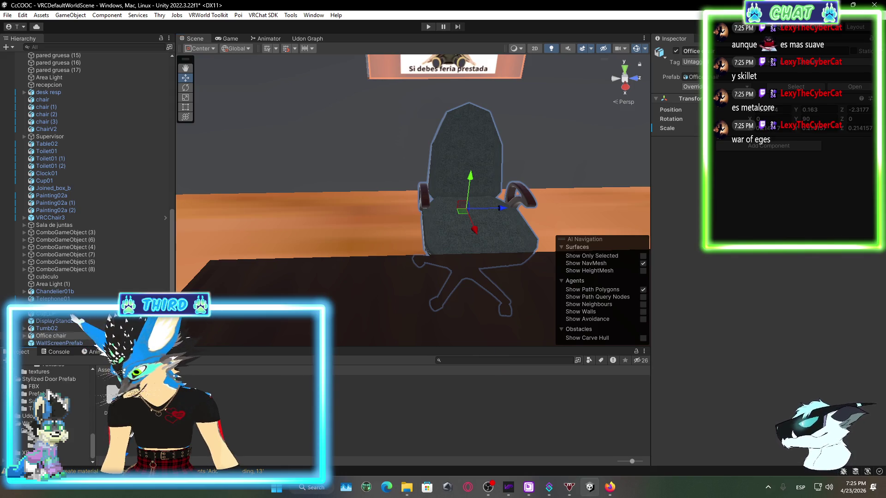
click(37, 457)
scroll(46, 415, up, 10)
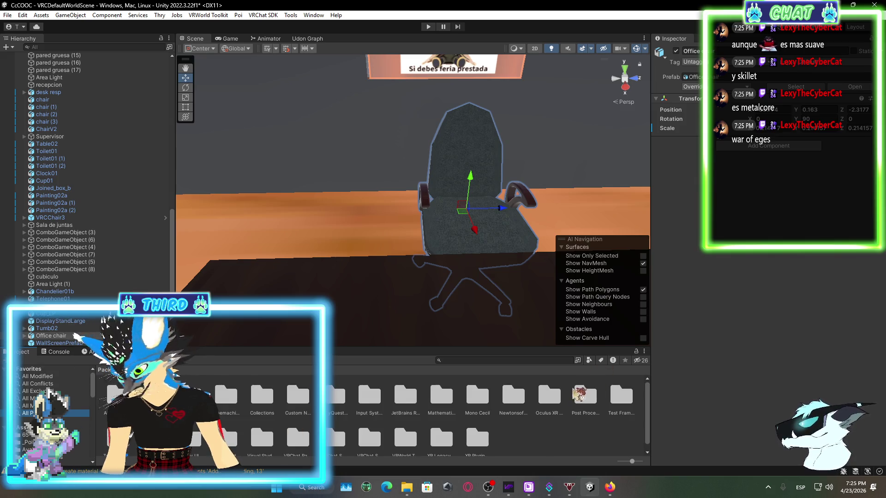
click(523, 361)
text(t:Prefab cha)
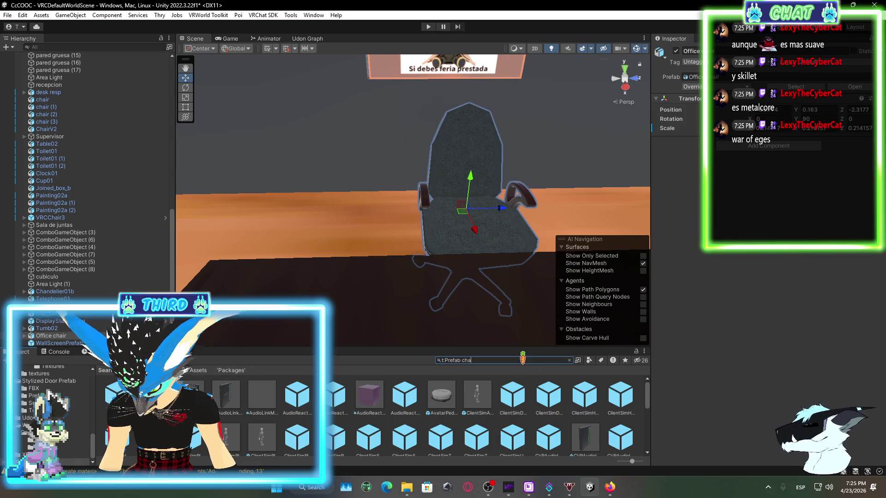
text(ir)
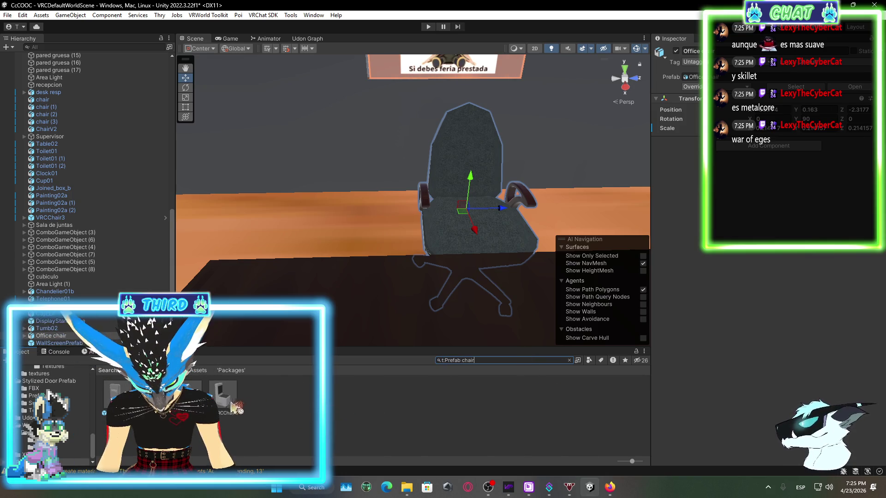
click(223, 396)
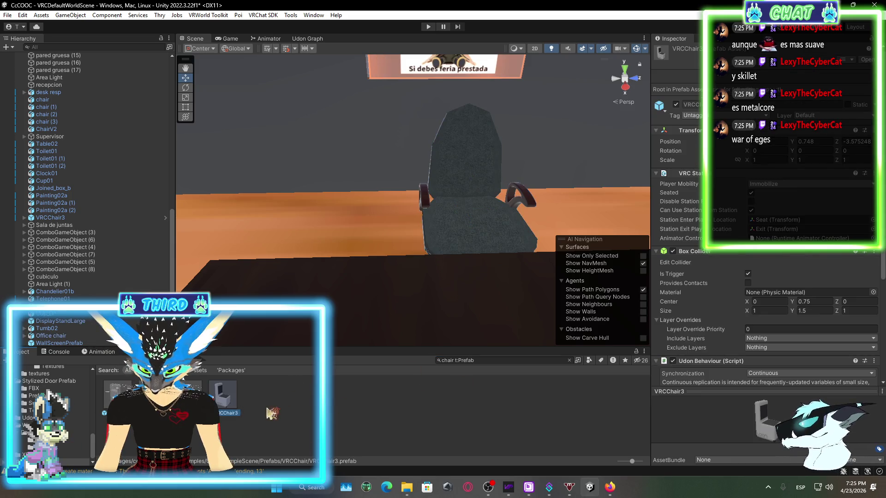
- Place a VRCChair3 station on the office chair, rotated to Y 90 and aligned with the seat
mouse_move(226, 404)
mouse_down()
mouse_move(365, 282)
mouse_move(461, 259)
mouse_move(363, 249)
mouse_move(471, 229)
mouse_move(462, 249)
mouse_move(441, 250)
mouse_move(461, 246)
mouse_move(474, 272)
mouse_move(473, 257)
mouse_up()
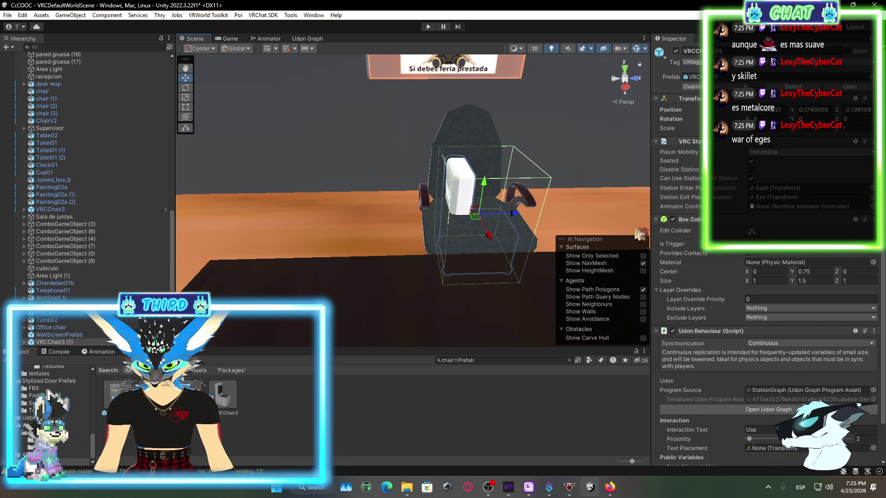
key(e)
mouse_move(516, 237)
mouse_down()
mouse_move(480, 251)
mouse_move(405, 206)
mouse_up()
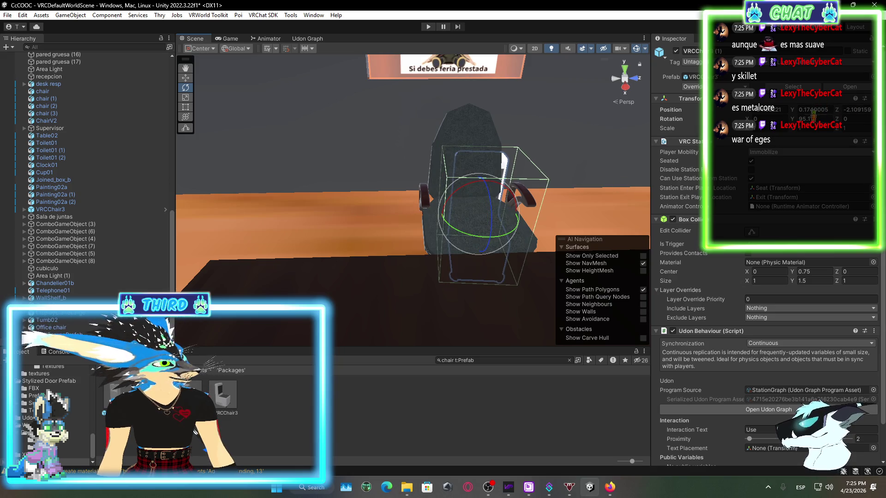
text(90)
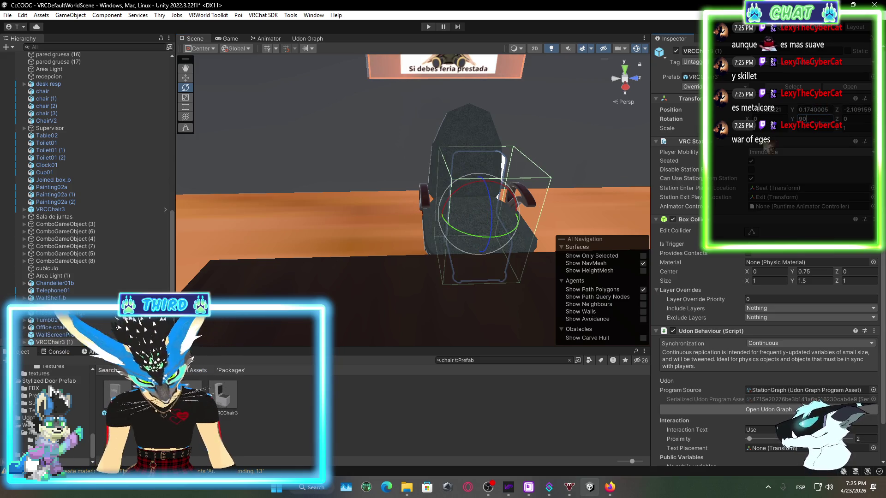
mouse_move(471, 224)
mouse_down()
mouse_move(436, 251)
mouse_move(553, 227)
mouse_move(357, 229)
mouse_move(376, 185)
mouse_up()
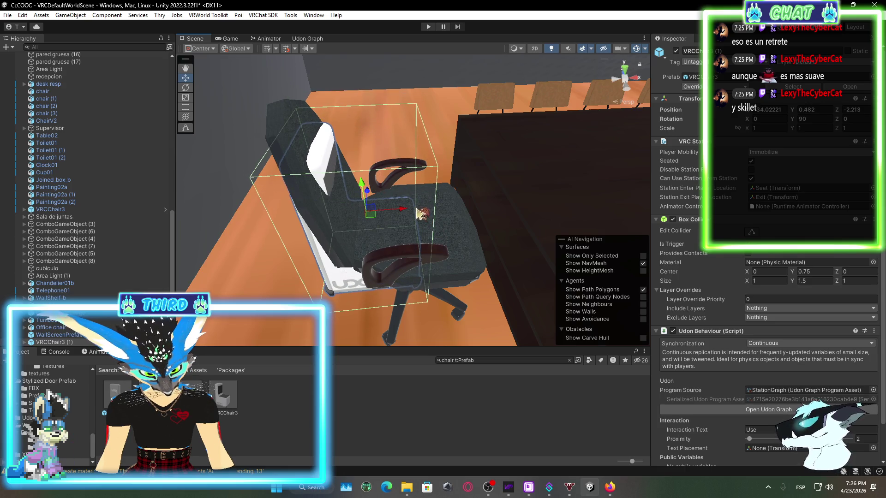
drag(420, 214, 462, 228)
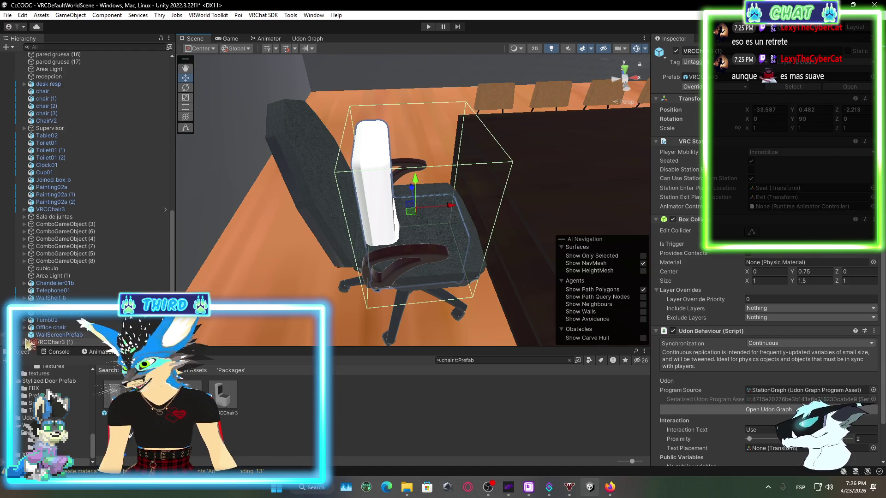
click(25, 342)
- Select VRCChair3 (2) in the Hierarchy and frame it in the Scene view
click(64, 327)
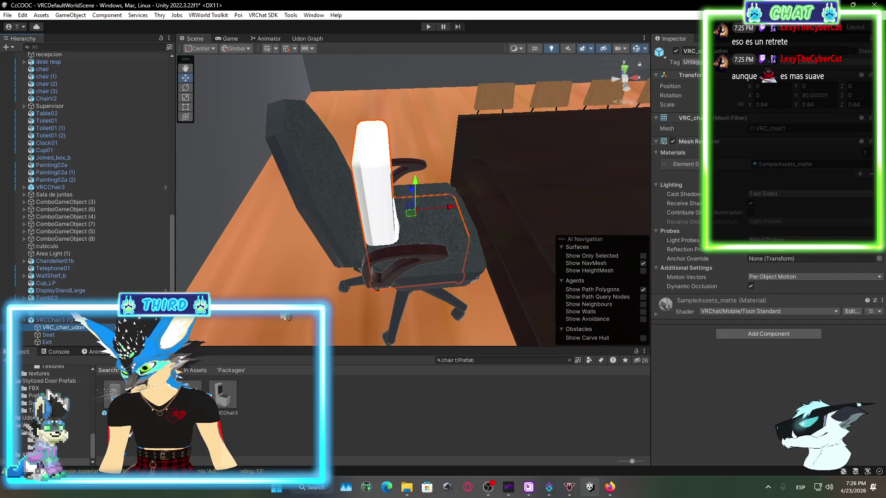
mouse_move(434, 217)
mouse_down()
mouse_move(453, 230)
mouse_move(475, 204)
mouse_move(558, 256)
mouse_up()
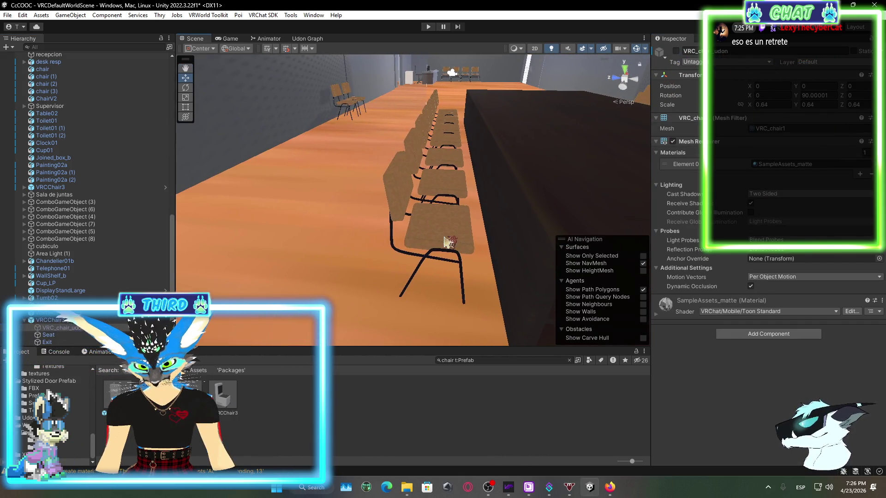
click(448, 240)
click(91, 283)
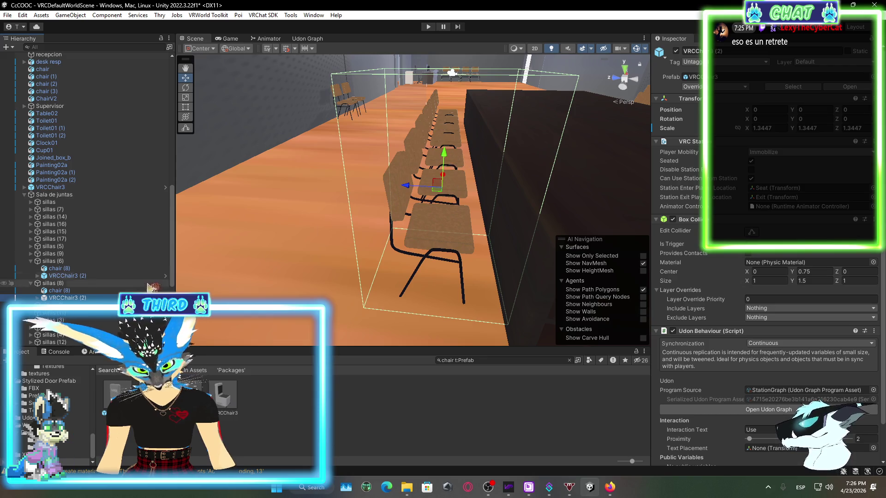
click(90, 276)
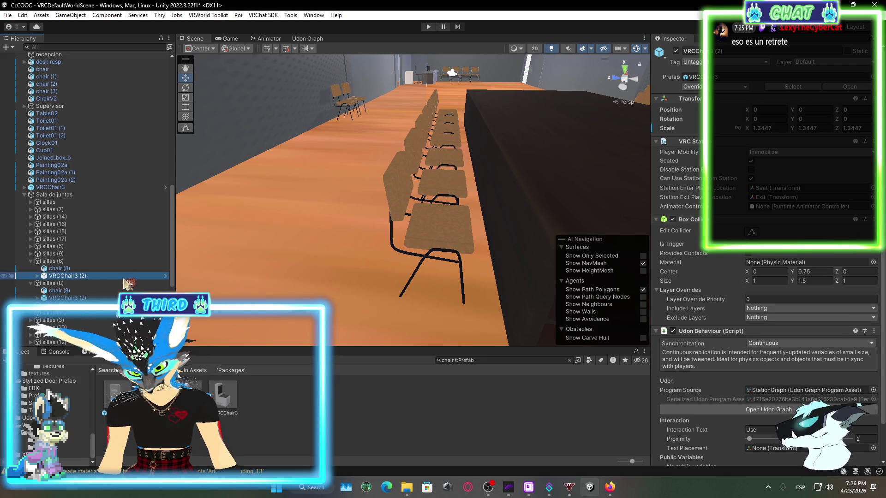
key(f)
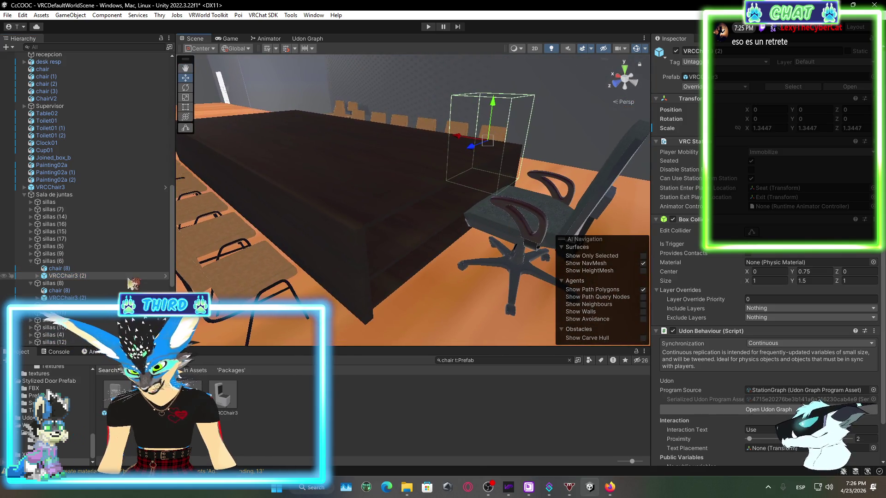
- Lower the VRCChair3 (2) seats slightly, then undo the chair back to Position Y 0
shift+click(102, 299)
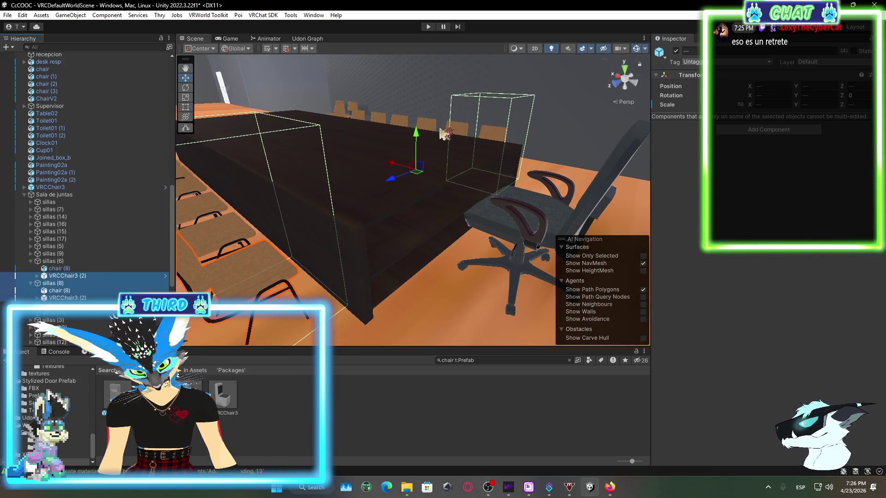
drag(416, 134, 418, 138)
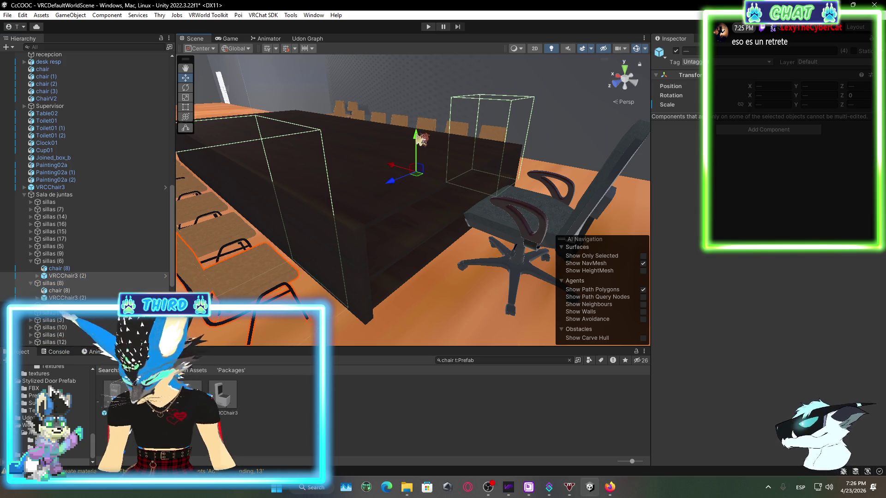
key(f)
click(114, 296)
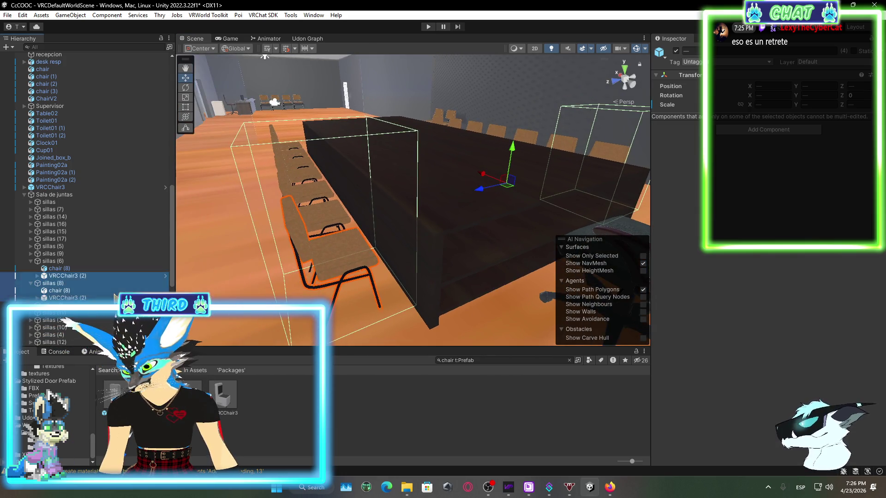
click(115, 298)
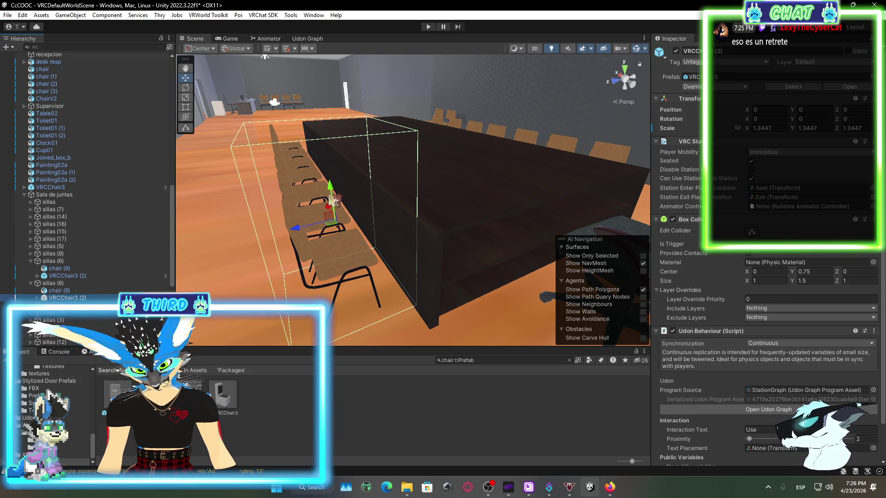
mouse_move(336, 194)
mouse_down()
mouse_move(328, 209)
mouse_move(337, 208)
mouse_up()
drag(492, 206, 435, 183)
key(ctrl+z)
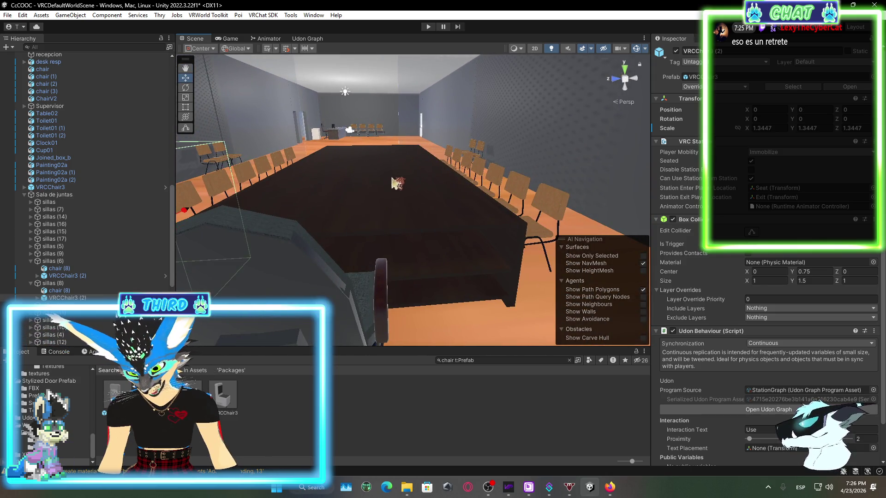
click(537, 407)
- Build and publish the office world from the VRChat SDK Control Panel
scroll(449, 197, up, 5)
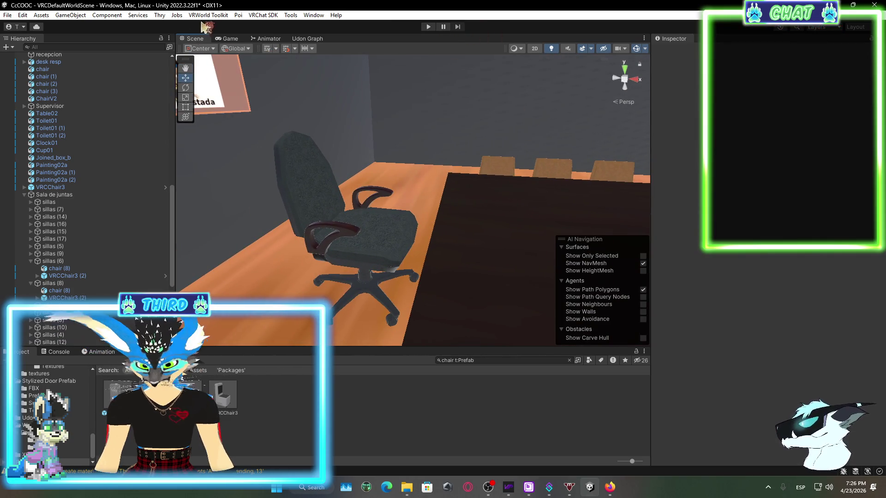
click(263, 16)
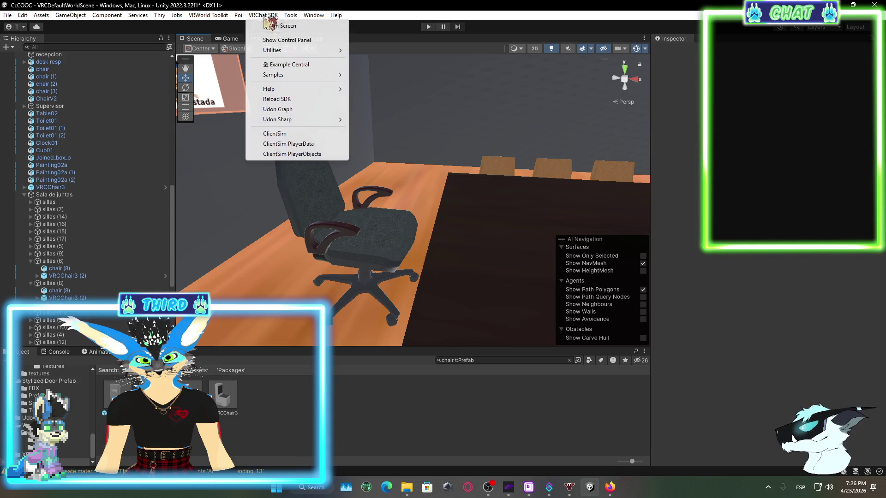
click(287, 40)
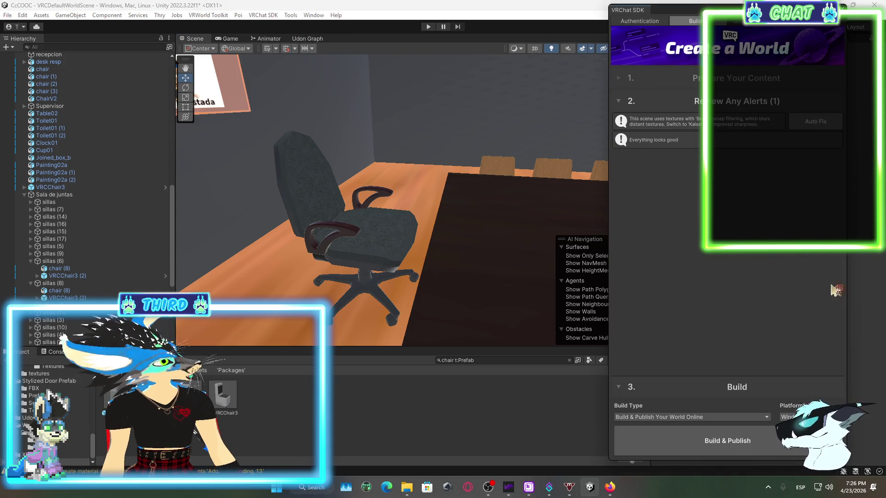
click(773, 440)
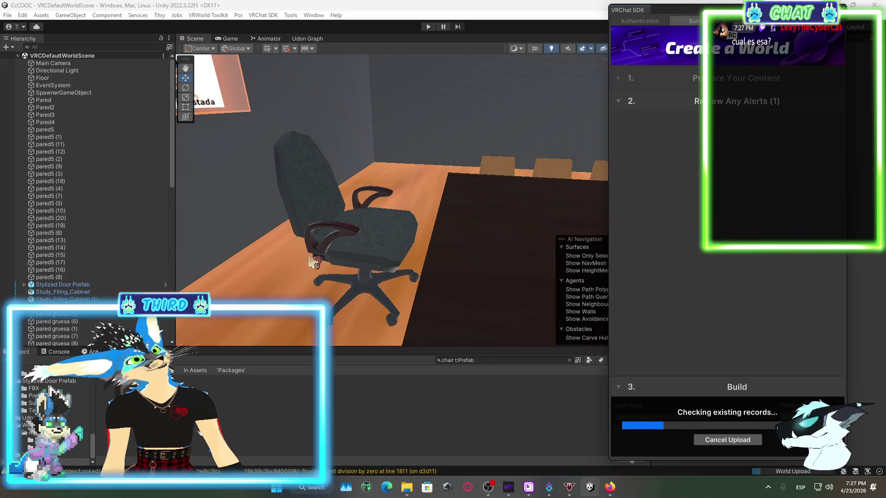
- Narrow the pared5 (10) wall slightly with the Rect tool and dismiss the upload message
mouse_move(559, 205)
mouse_down()
mouse_move(437, 271)
mouse_move(370, 287)
mouse_move(430, 239)
mouse_move(406, 249)
mouse_move(468, 254)
mouse_move(482, 230)
mouse_move(379, 187)
mouse_move(369, 192)
mouse_move(471, 203)
mouse_up()
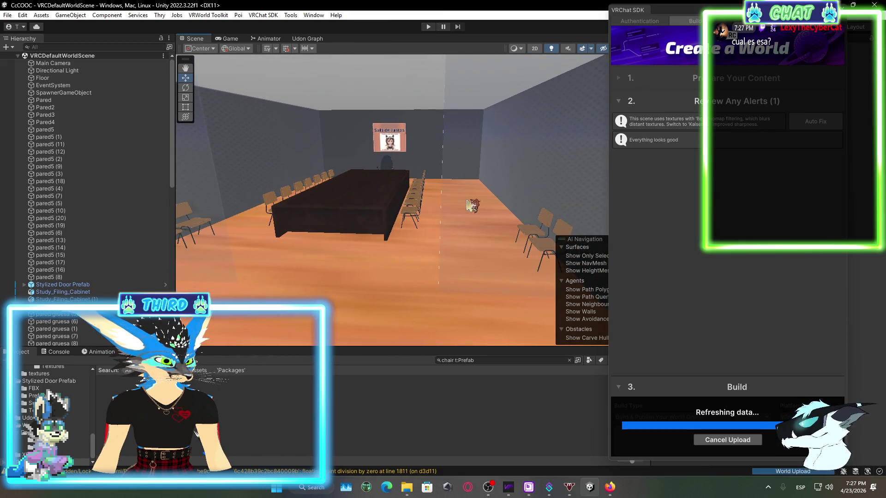
click(412, 196)
click(185, 107)
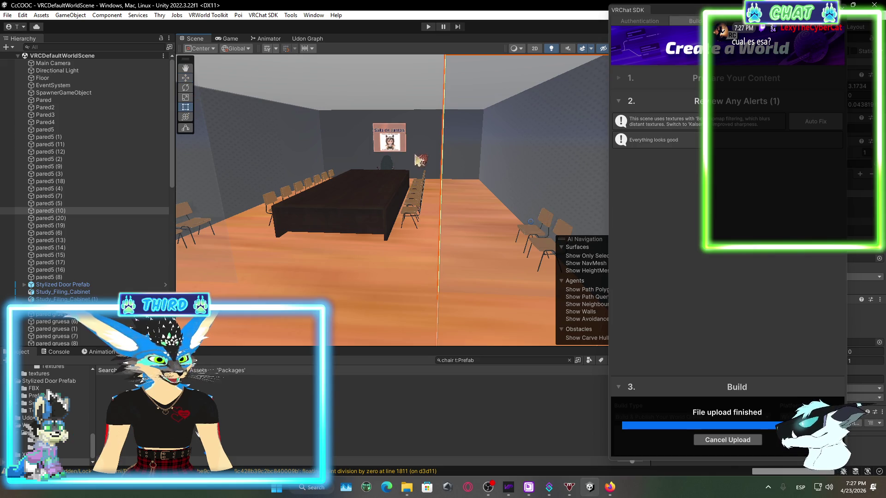
drag(441, 175, 418, 176)
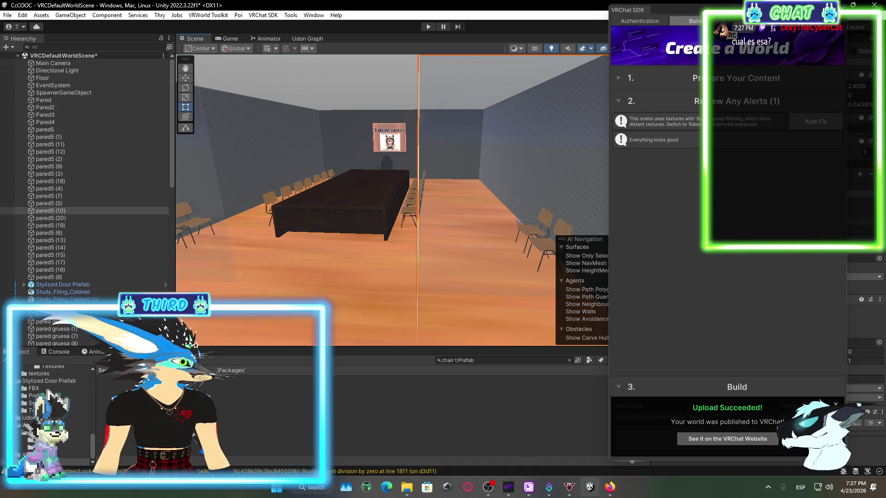
click(835, 405)
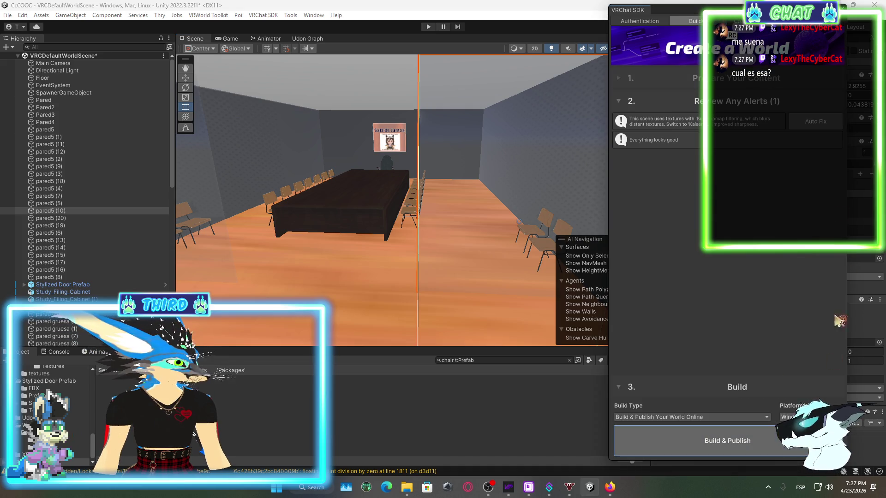
- Build and publish the updated world again until 'Upload Succeeded!' appears
click(727, 454)
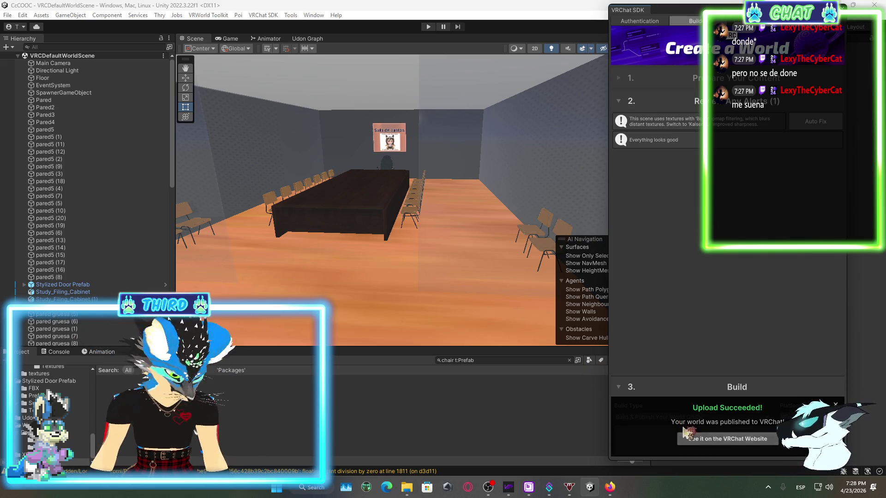
right_click(732, 459)
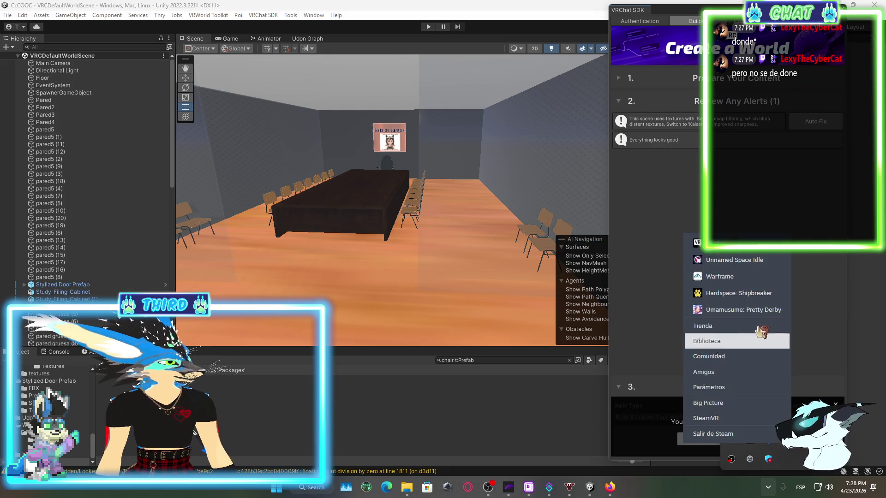
- Launch VRChat from Steam in Desktop (Non-VR) Mode
click(686, 242)
click(455, 217)
click(463, 325)
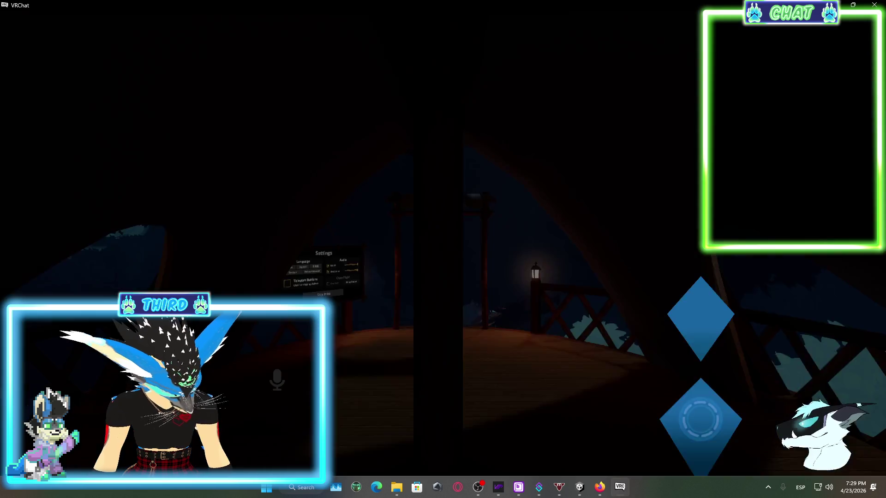
- Open Office from Recently Visited worlds and join a new Invite+ instance
key(Escape)
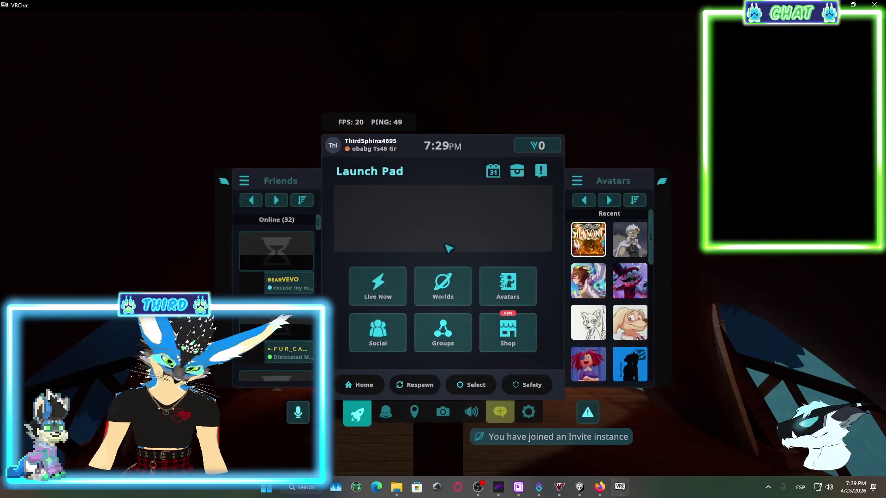
click(427, 286)
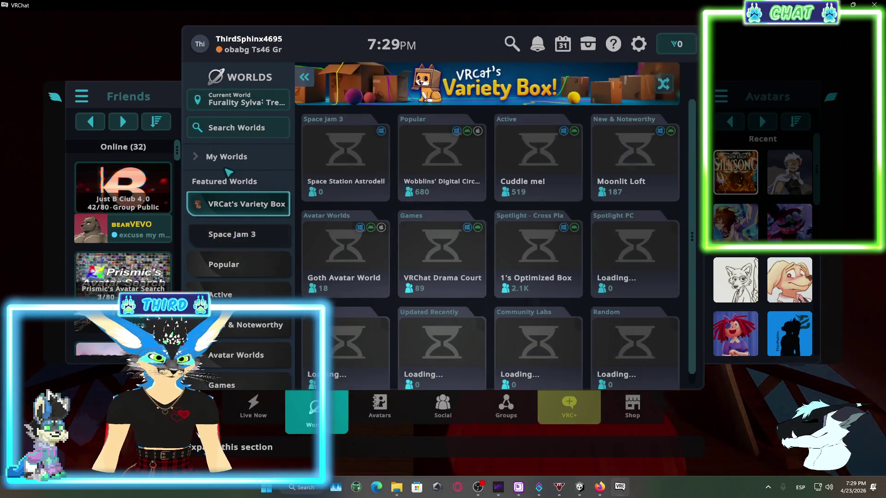
click(260, 212)
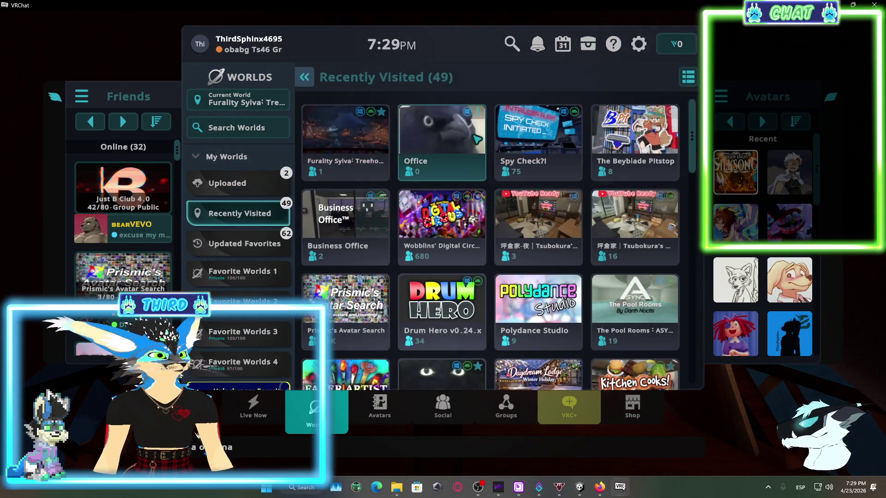
click(434, 208)
scroll(374, 252, down, 3)
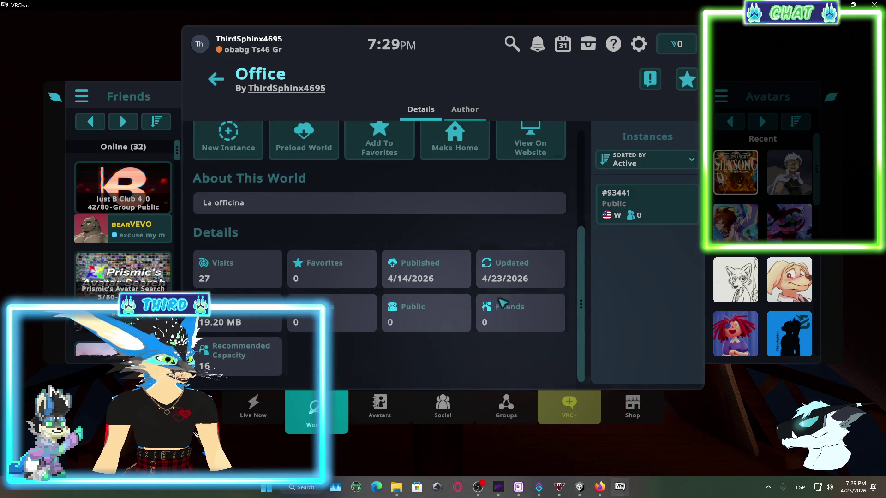
scroll(306, 286, up, 3)
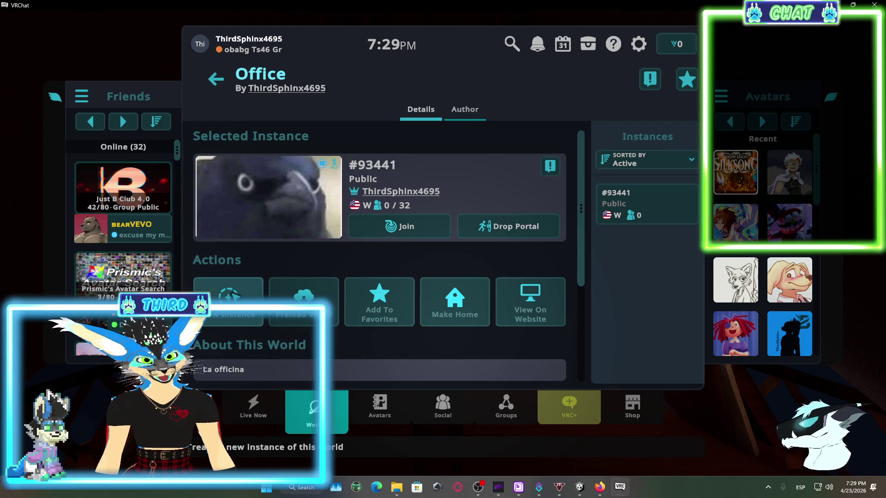
click(228, 295)
click(441, 241)
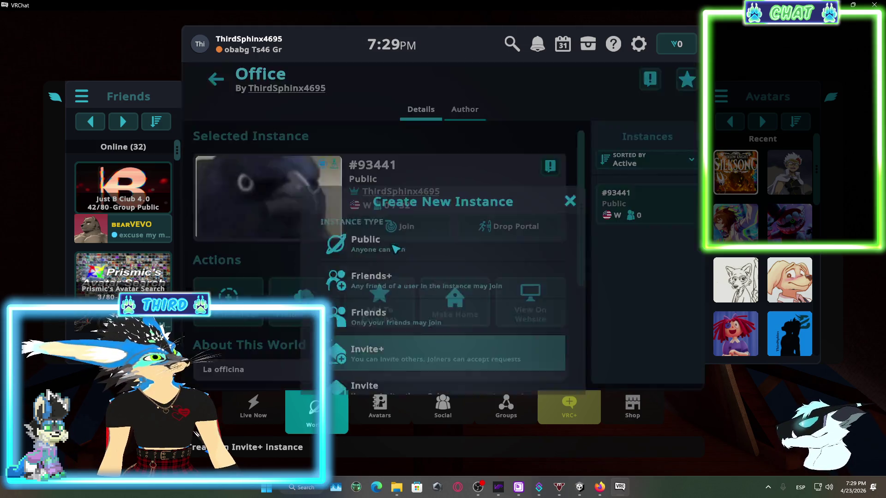
click(381, 267)
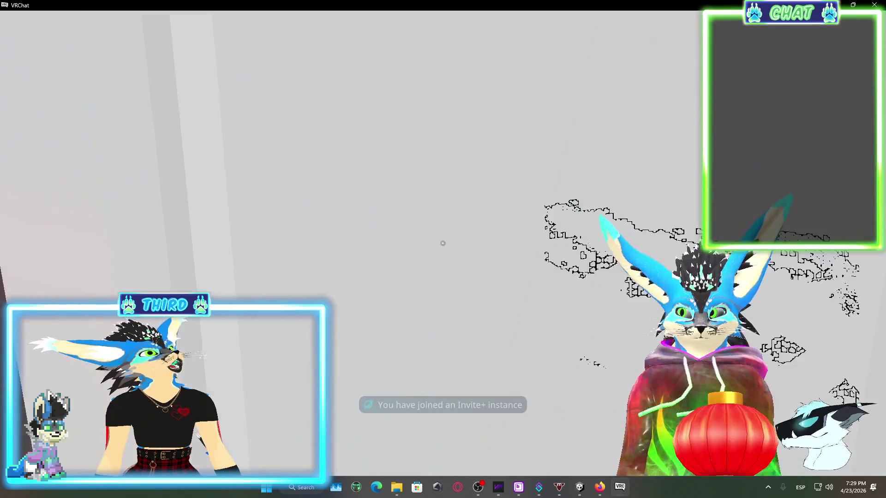
- Walk to the Sala de Juntas table, sit in the head office chair and open Camera
key(w)
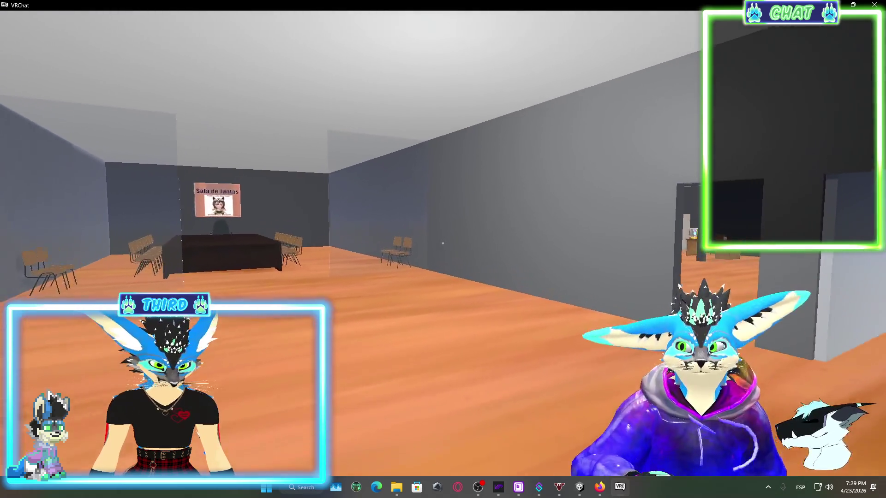
key(w)
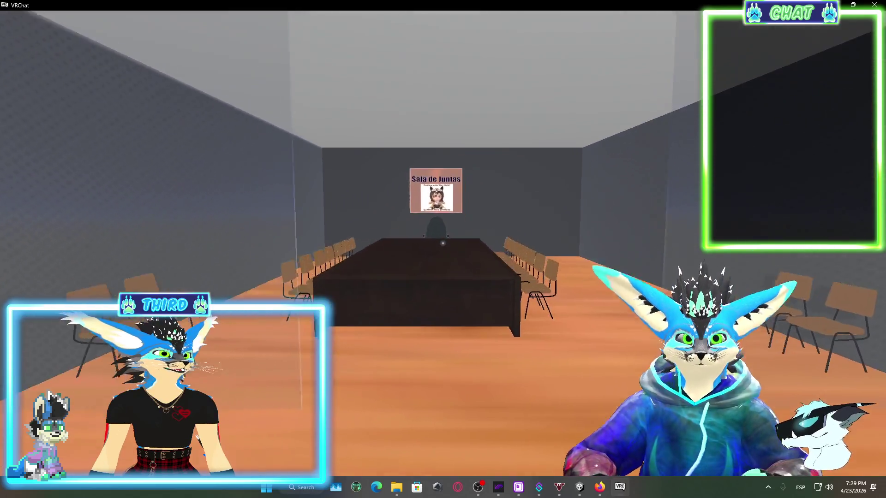
key(w)
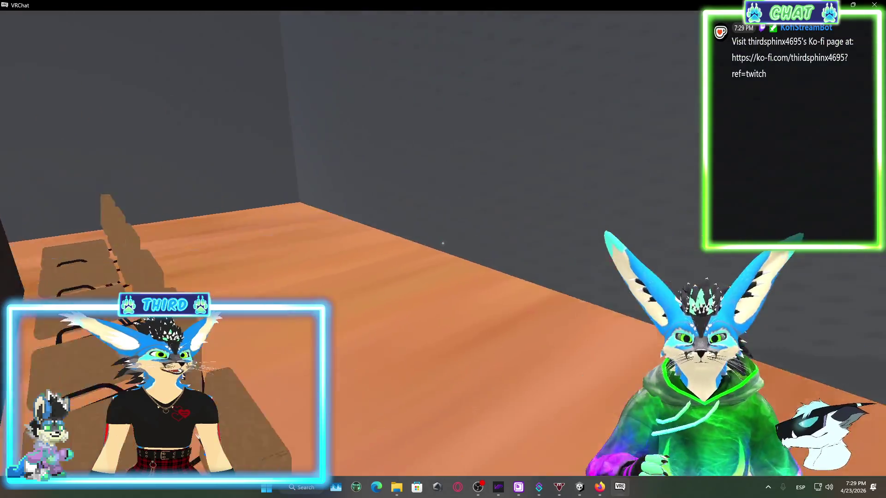
key(w)
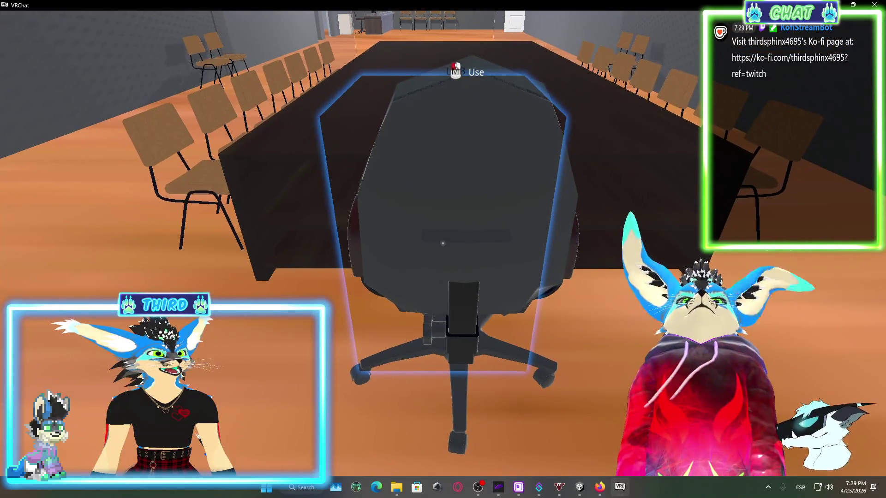
click(443, 243)
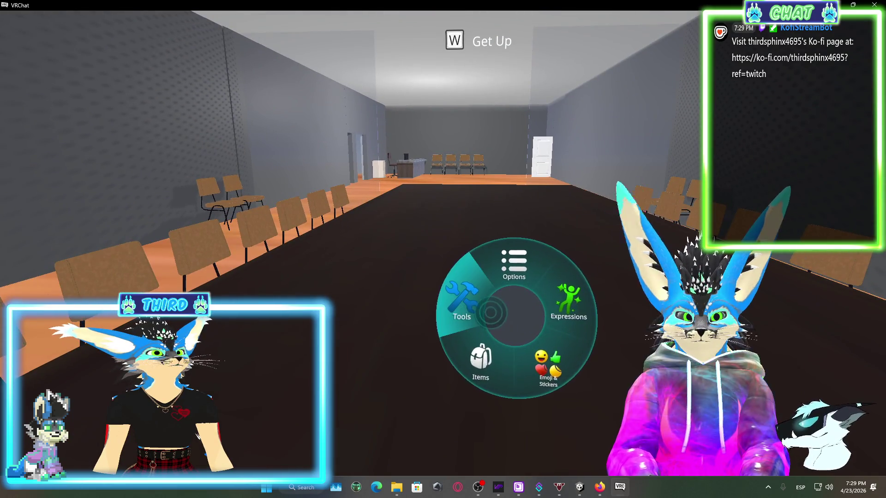
click(461, 301)
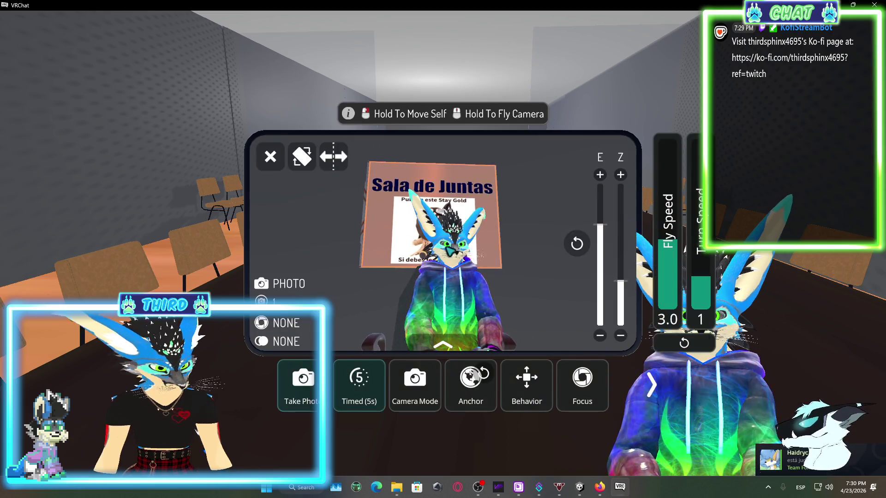
- Switch the VRChat camera to Manual focus with focal distance 1 and aperture 17
click(579, 396)
click(499, 438)
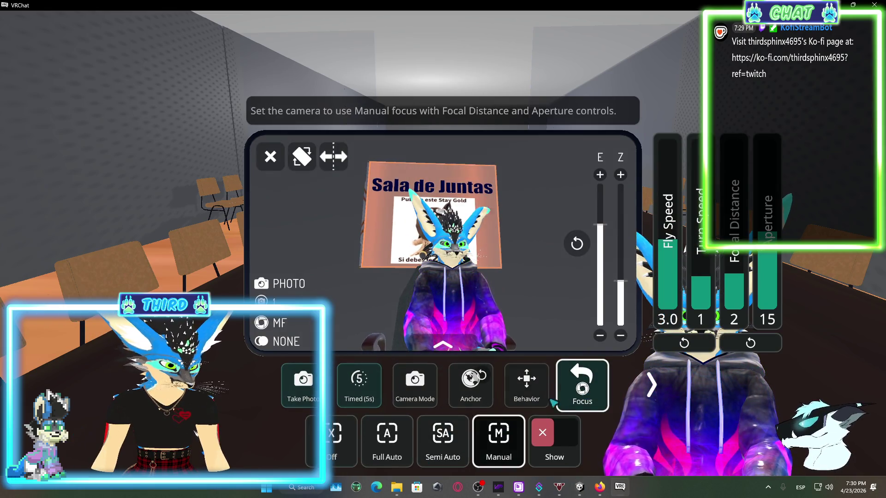
mouse_move(728, 153)
mouse_down()
mouse_move(762, 342)
mouse_move(767, 227)
mouse_up()
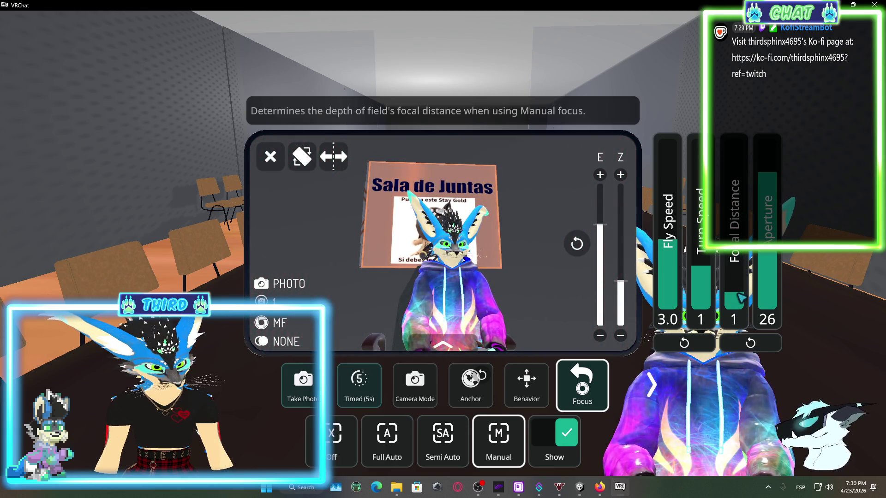
drag(741, 301, 741, 299)
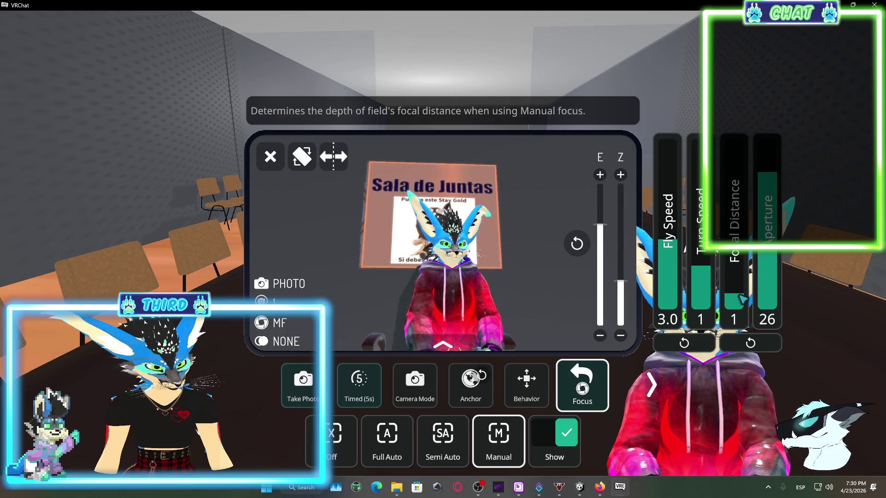
click(771, 187)
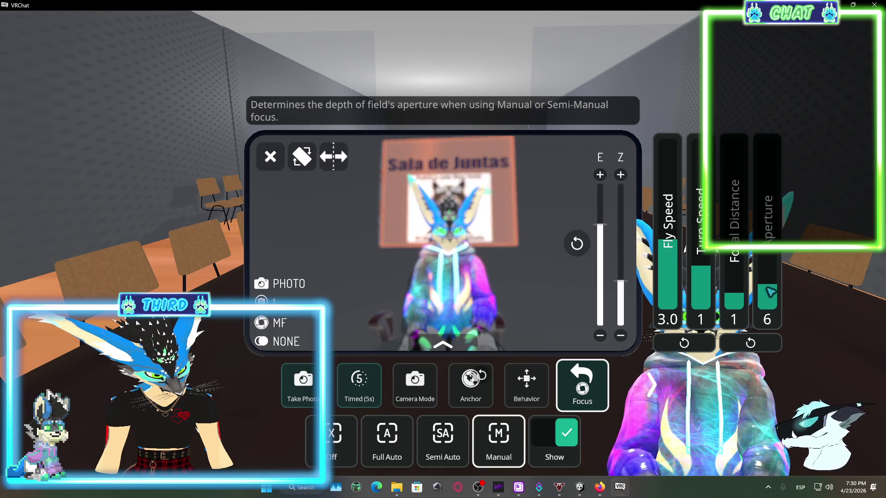
drag(770, 314, 772, 145)
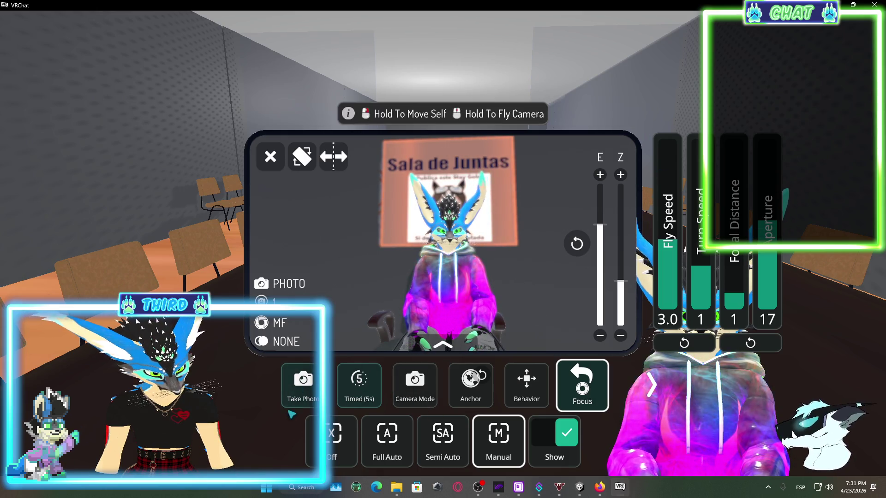
- Take a photo, browse the camera mode, mask and filter options, and toggle the grid on and off
click(304, 383)
click(415, 382)
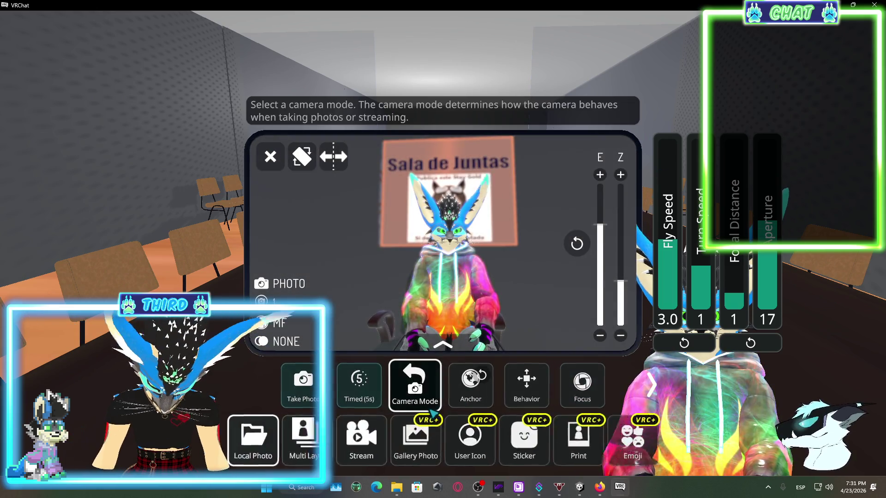
scroll(526, 388, down, 3)
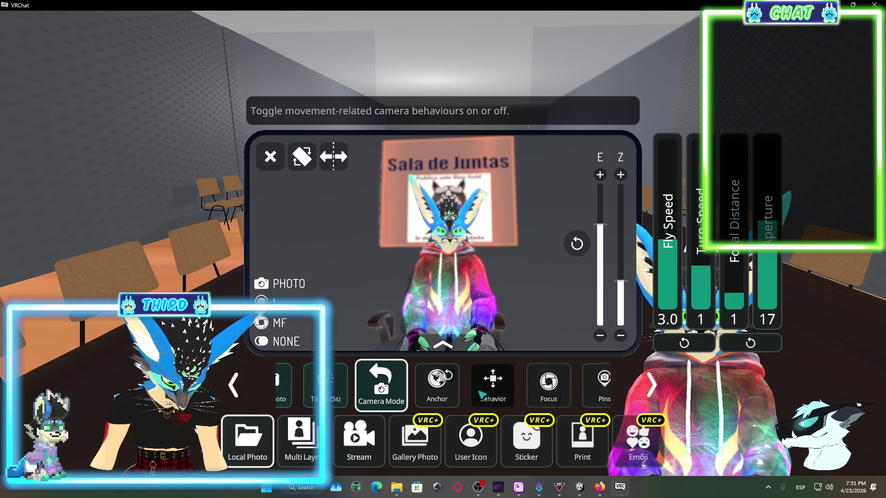
click(482, 398)
scroll(482, 398, down, 5)
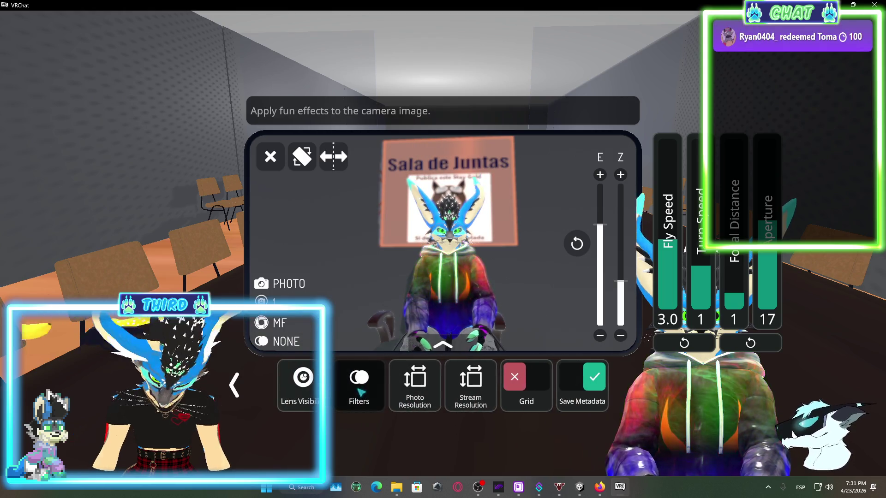
click(360, 381)
click(536, 383)
click(537, 383)
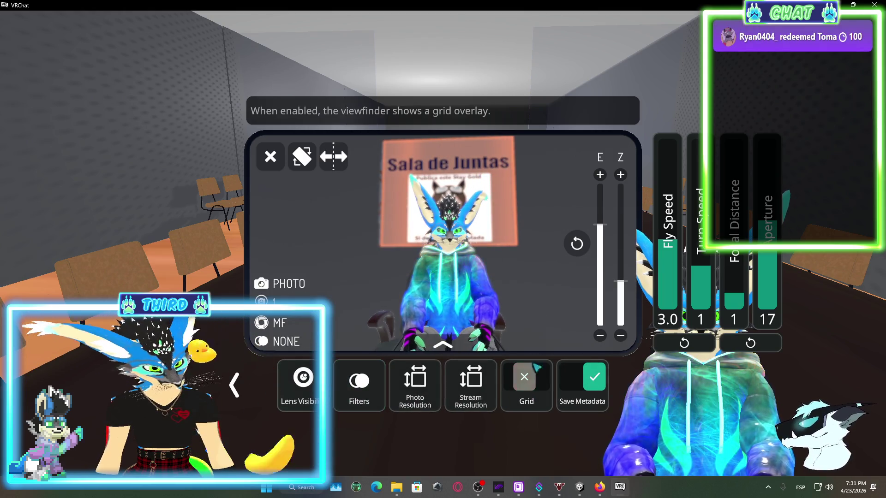
- Put the camera away, sit in a chair along the wall, and bring the camera back toward the avatar
click(271, 157)
key(w)
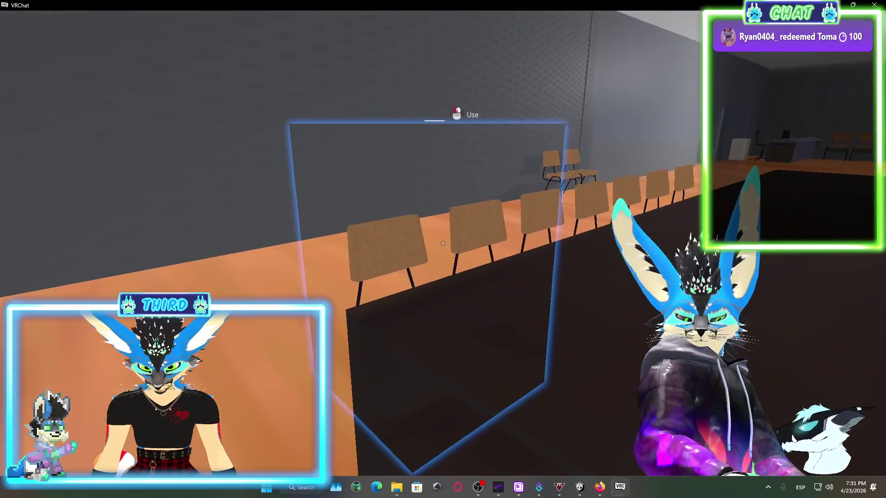
click(443, 243)
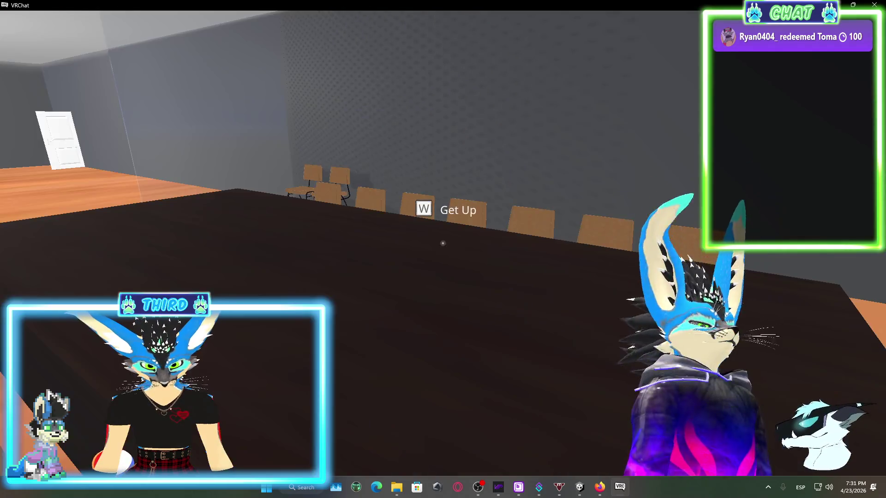
key(r)
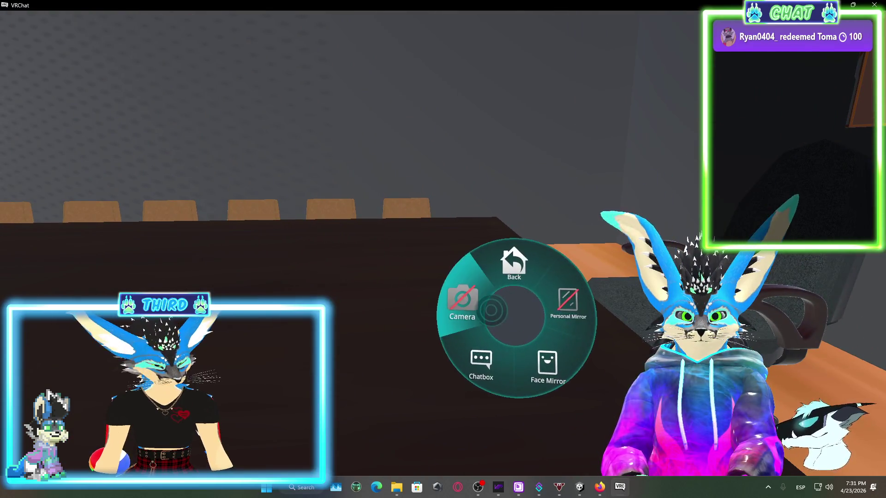
click(468, 298)
mouse_move(532, 236)
mouse_down()
mouse_move(507, 231)
mouse_move(453, 254)
mouse_up()
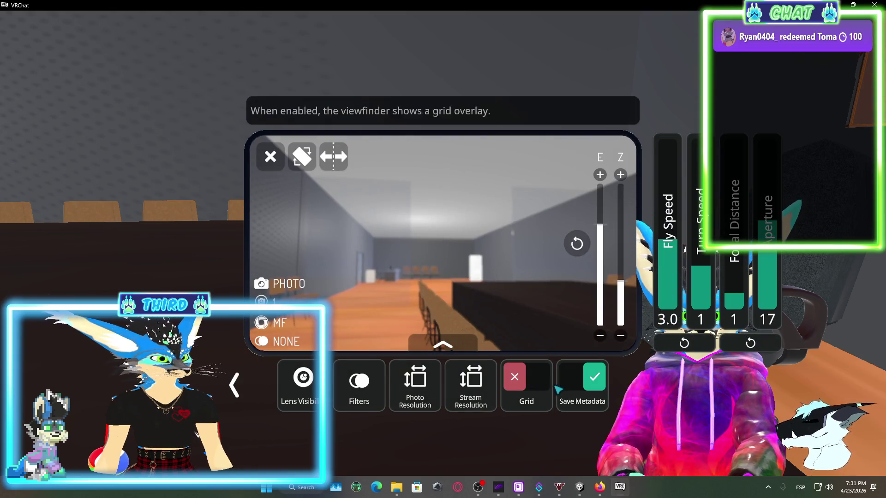
- Set the camera's focus to Off and close the camera
scroll(508, 386, left, 3)
click(672, 387)
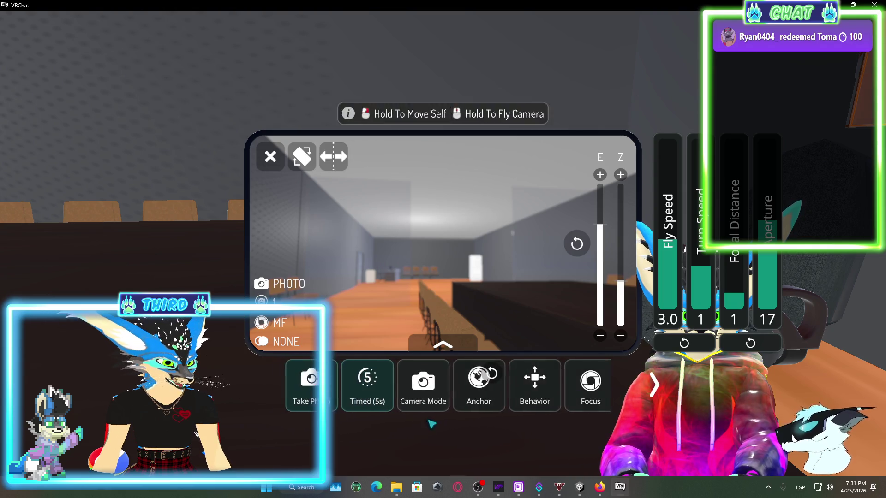
click(576, 385)
click(387, 438)
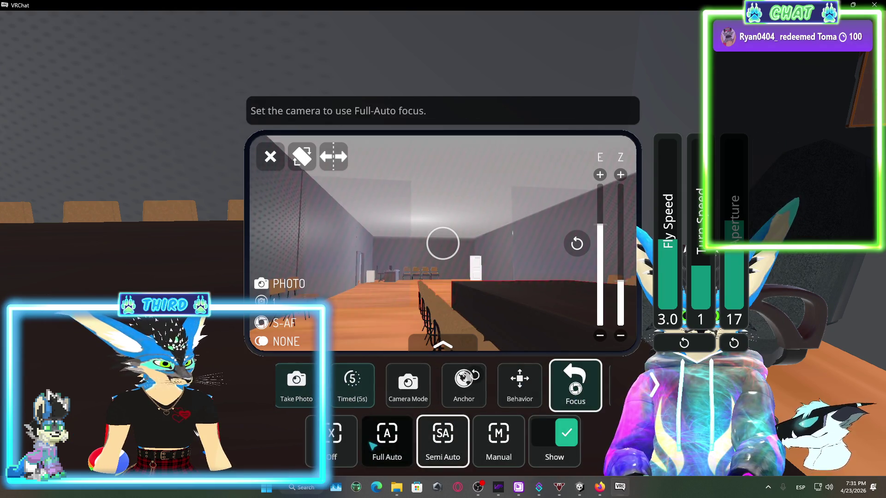
click(332, 438)
click(270, 157)
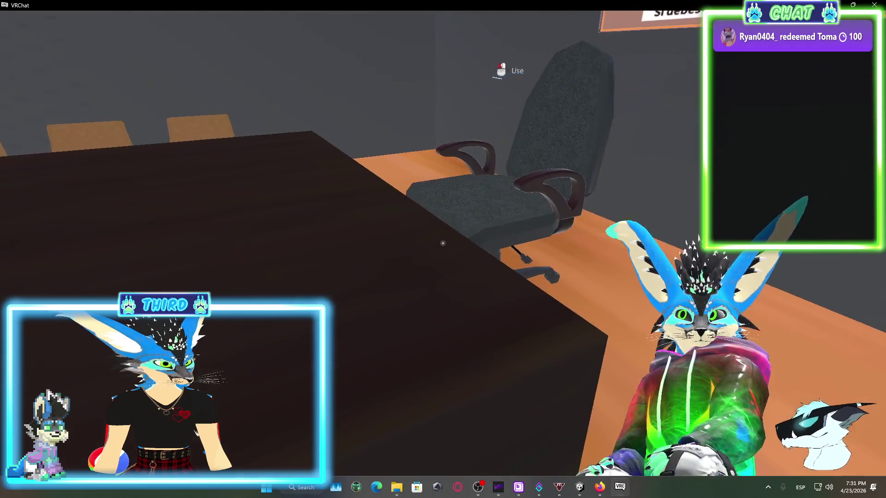
- Walk past the reception desk toward the meeting room and through the doorway into the computer lab
key(w)
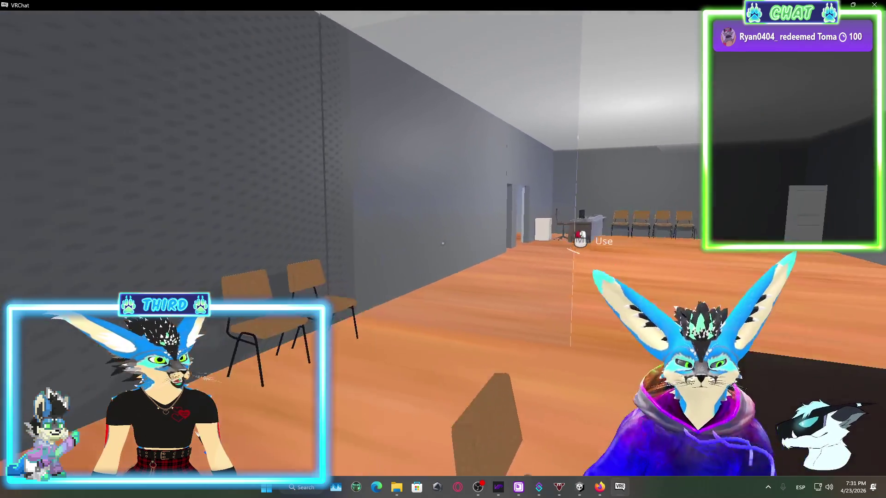
key(w)
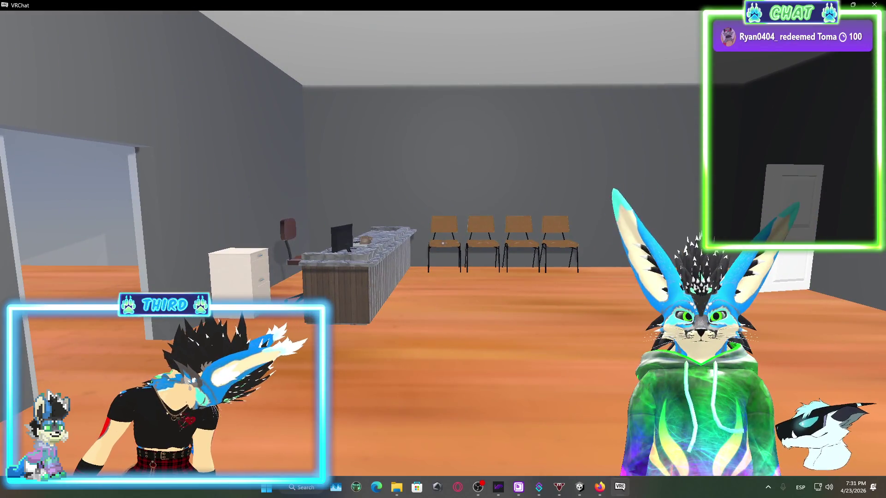
key(w)
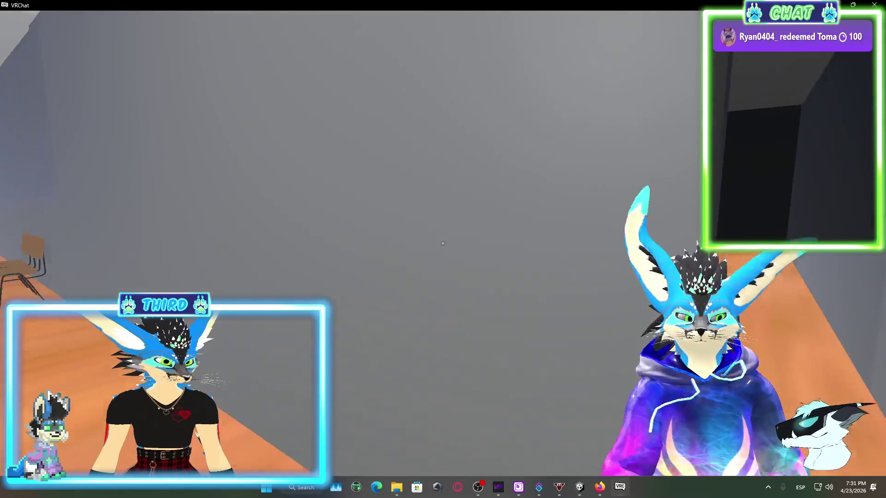
key(w)
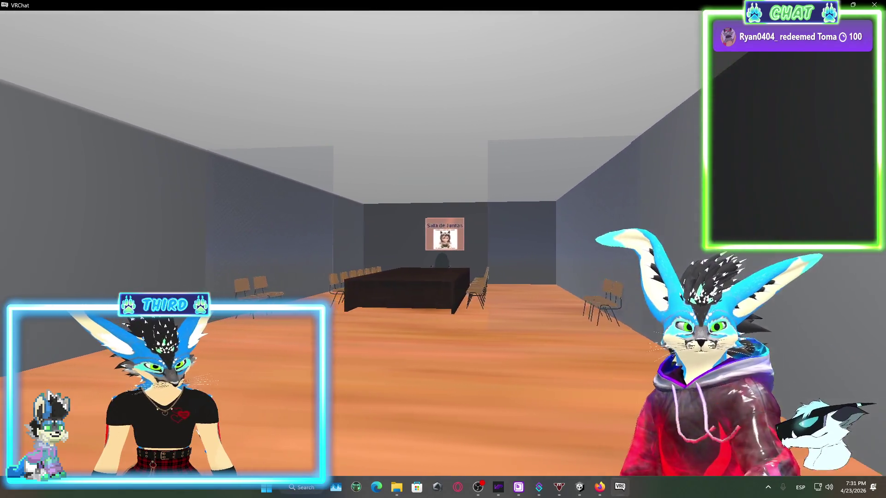
key(w)
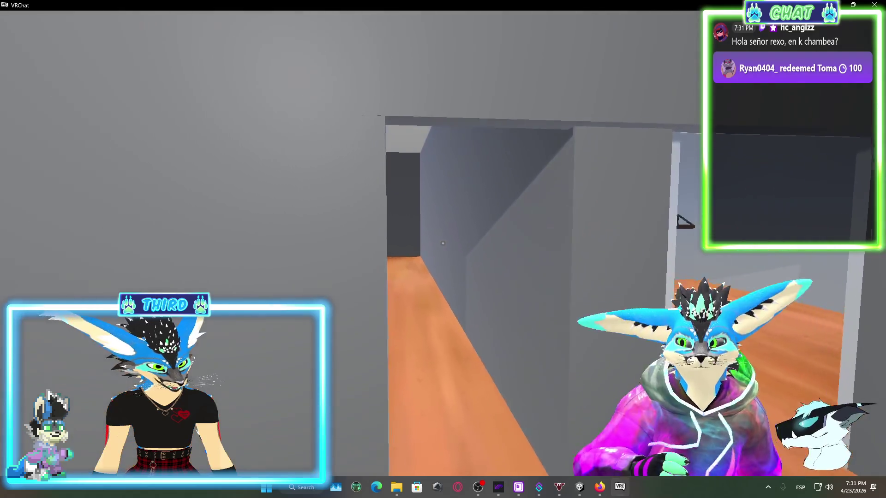
key(w)
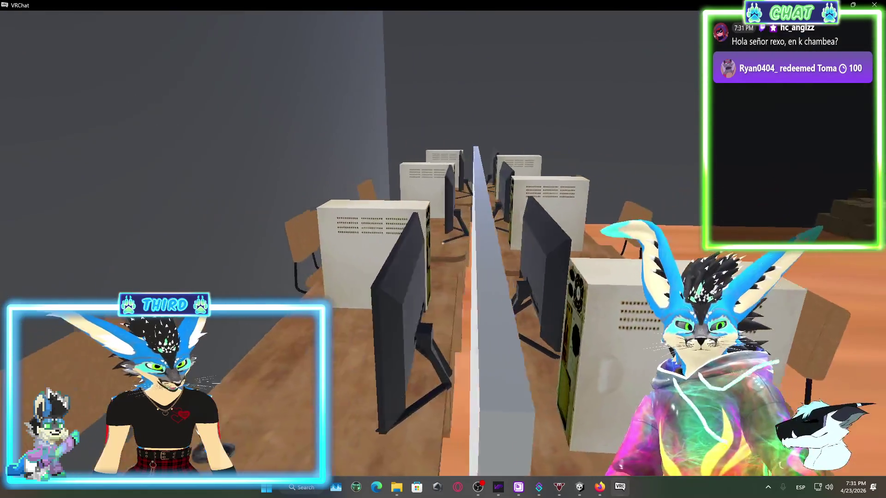
- Walk down the lab aisle past the PCs, then over to the office desk and filing cabinet
key(w)
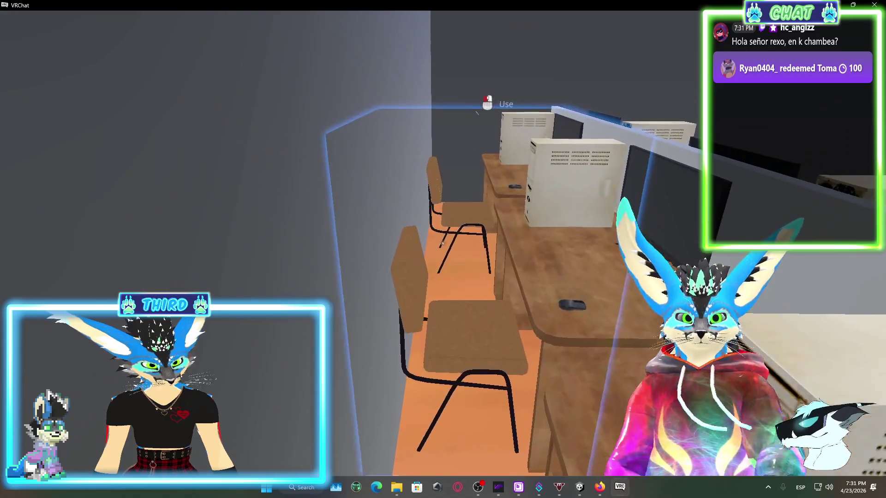
key(w)
key(w)
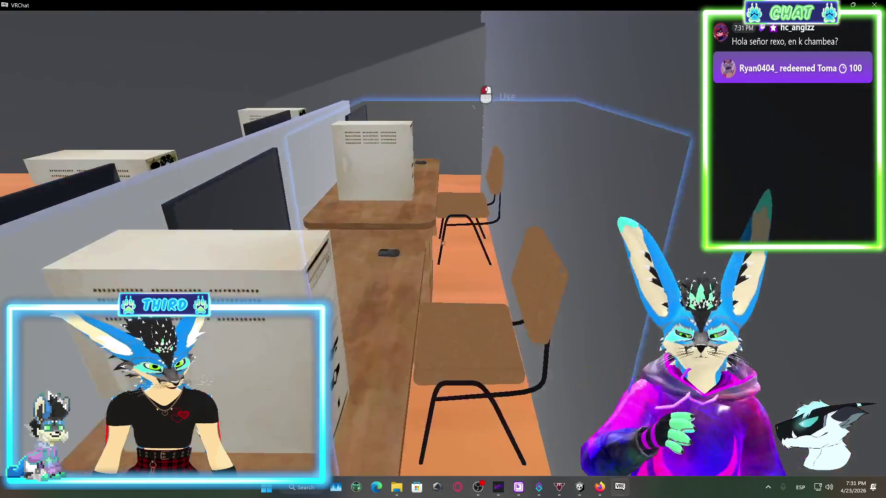
key(w)
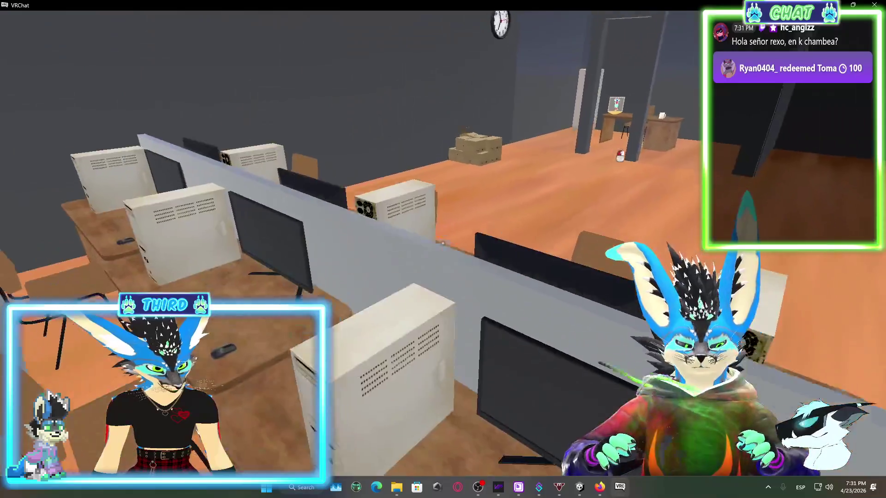
key(w)
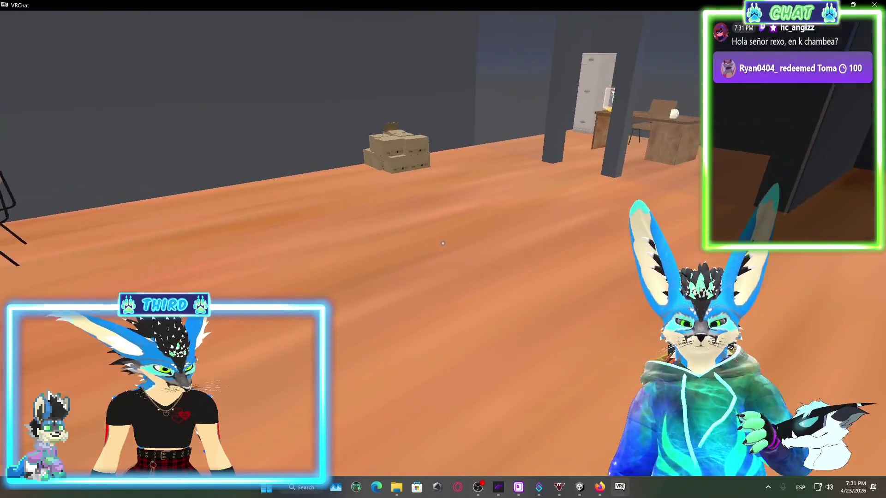
key(w)
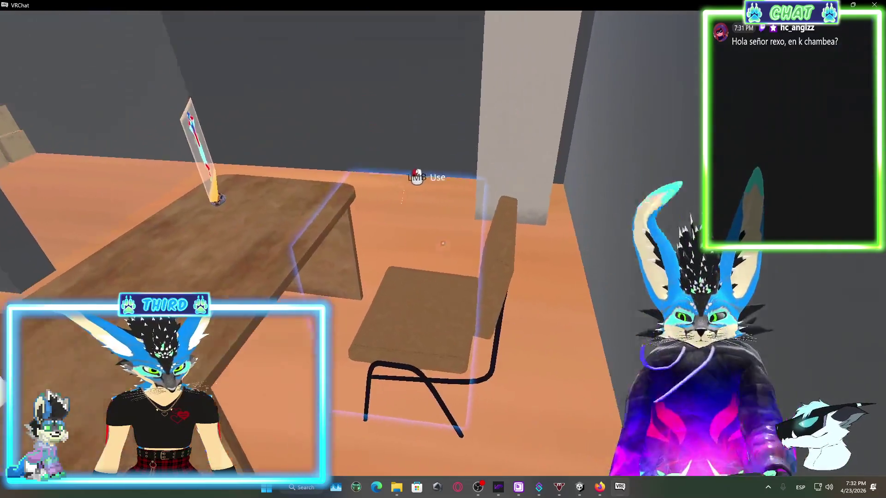
key(w)
key(w)
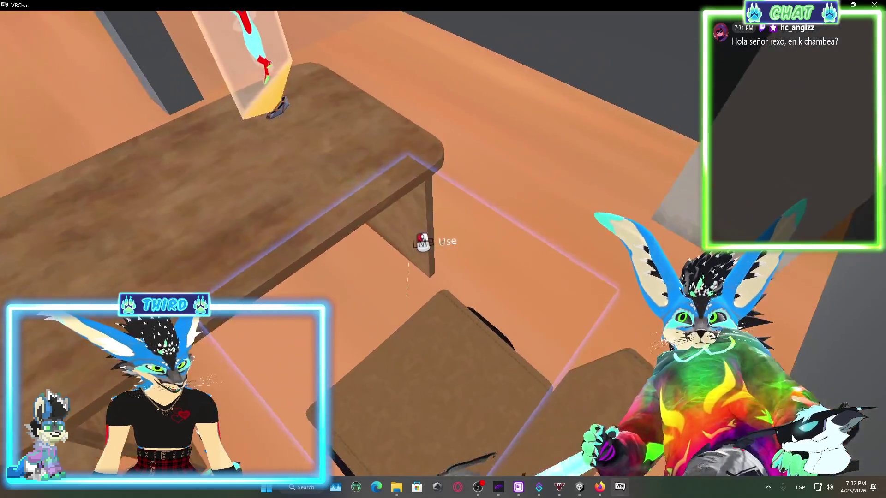
- Sit in the chair by the desk, then stand up and back out of the room
click(443, 243)
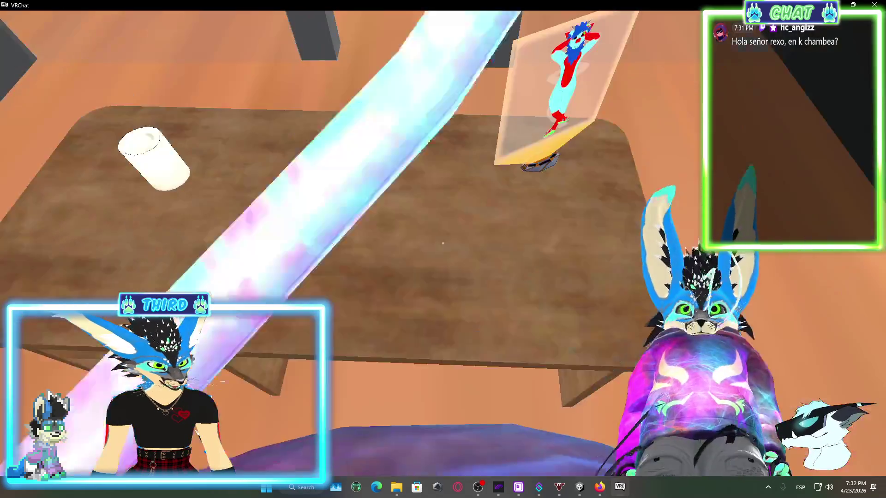
key(w)
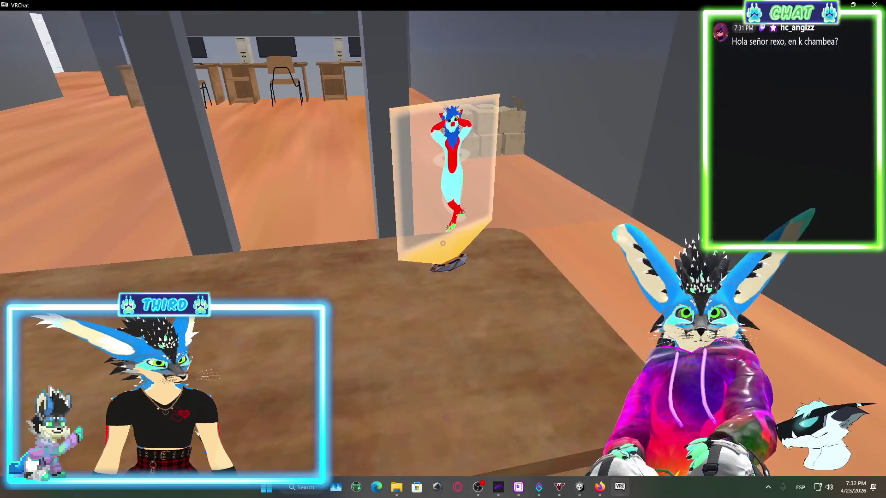
key(s)
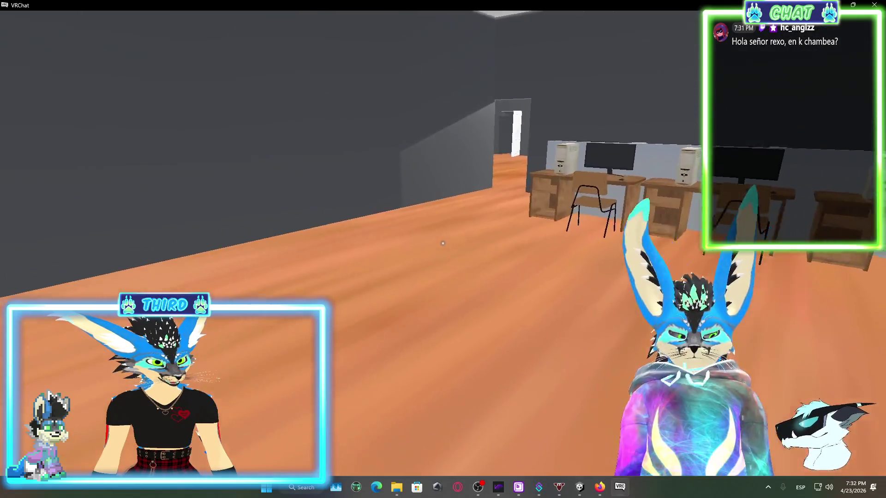
key(s)
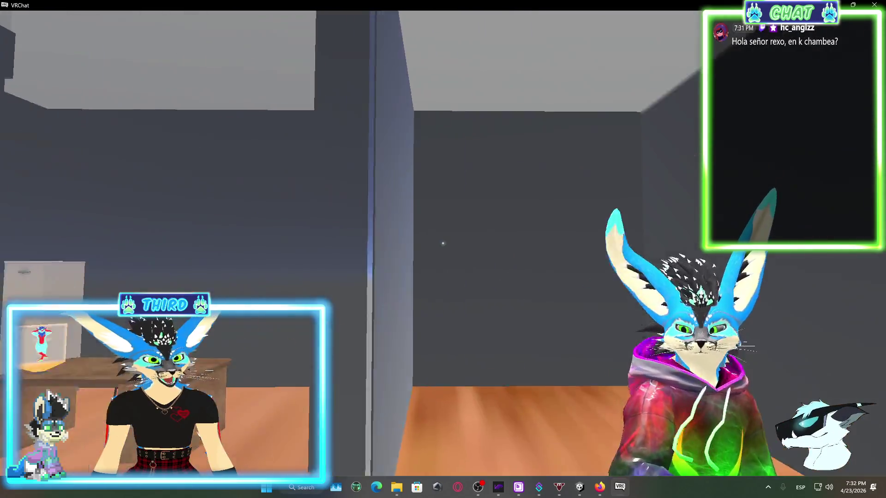
key(s)
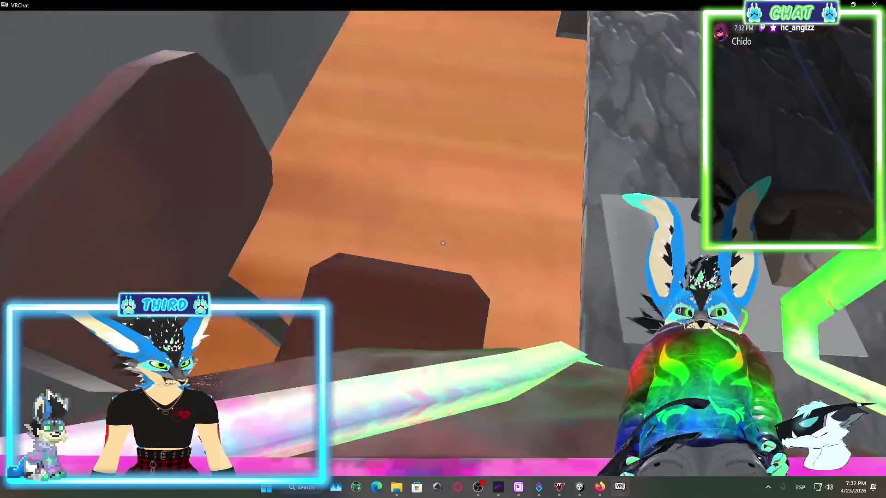
- Sit at the boardroom table, take out the handheld camera from the Action Menu, then Esc to the quick menu
click(442, 243)
key(r)
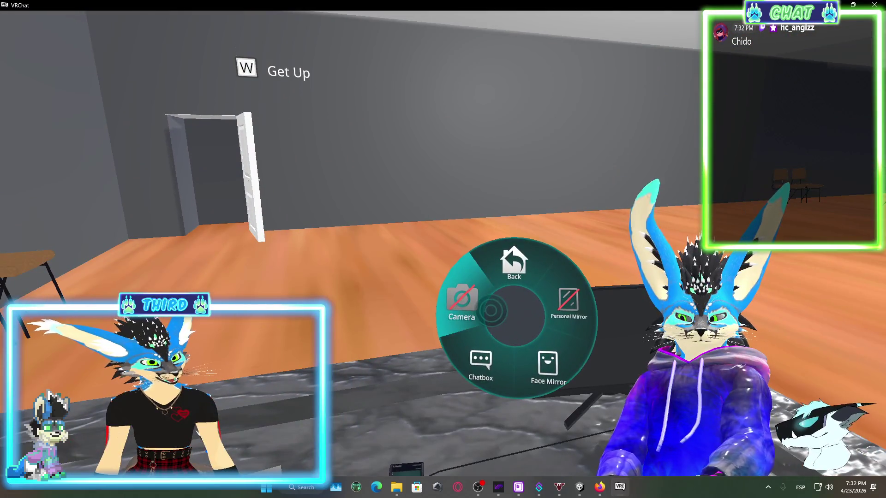
click(491, 311)
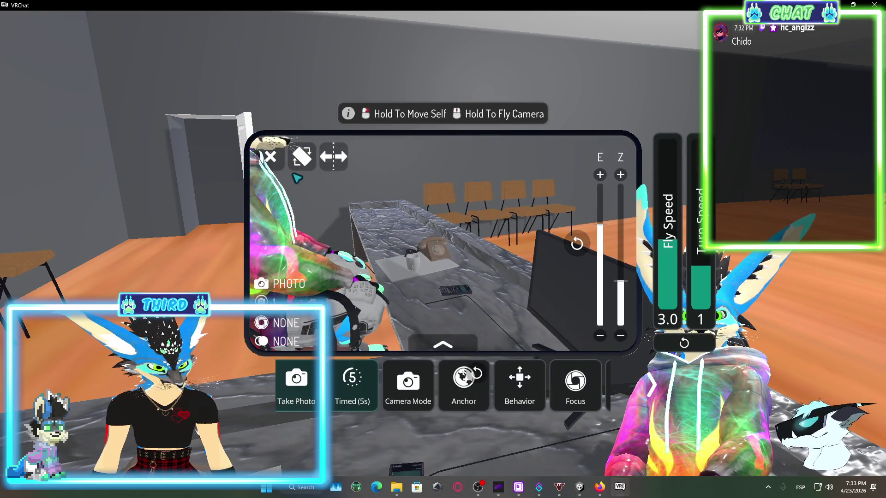
key(Escape)
key(Escape)
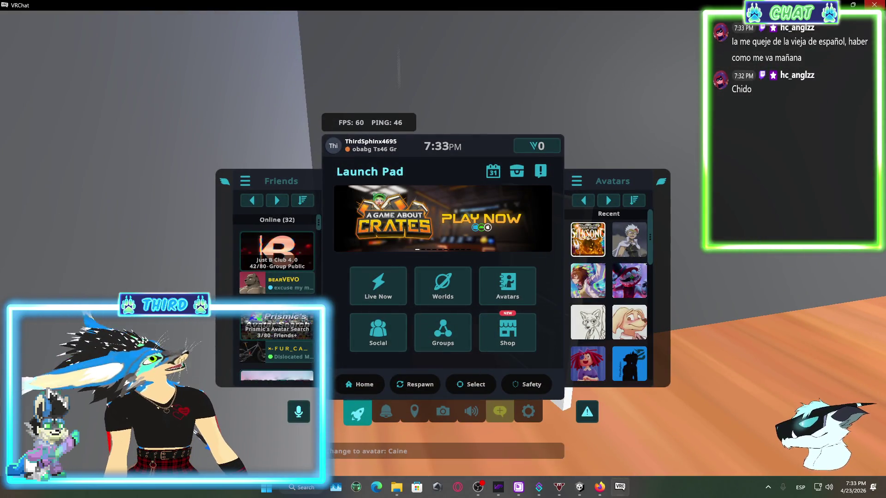
- Leave the office world using the Launch Pad's PLAY NOW banner
click(538, 210)
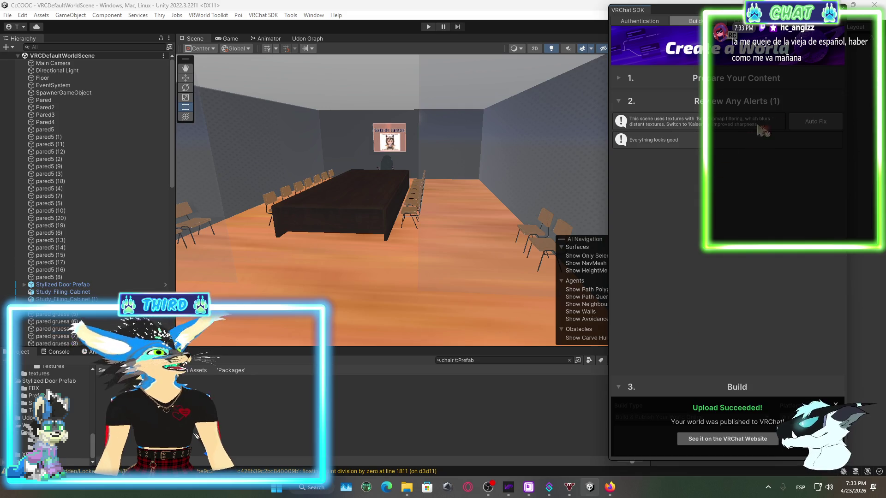
- Collapse the SDK upload alerts and dismiss the panel to get back to the scene
click(701, 100)
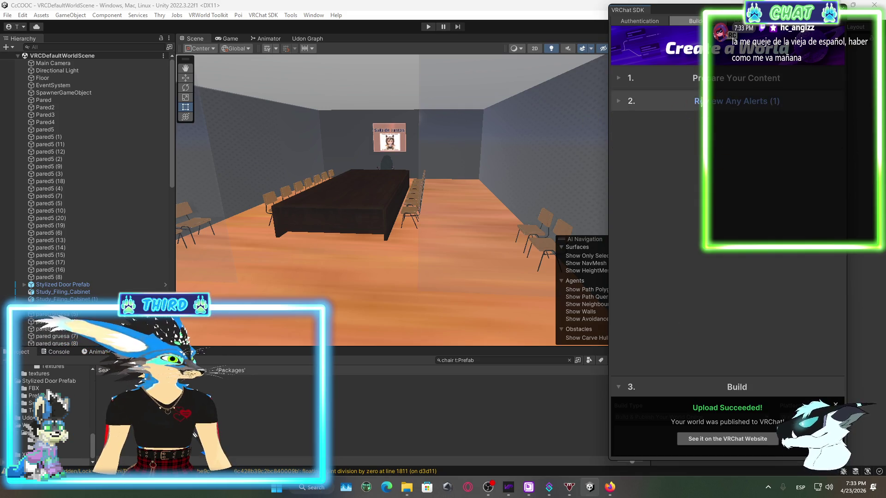
click(526, 201)
mouse_move(526, 201)
mouse_down()
mouse_move(253, 197)
mouse_move(309, 184)
mouse_move(328, 204)
mouse_up()
- Stretch the glass pane pared gruesa (8) wider, to an X scale of about 7.68
click(346, 211)
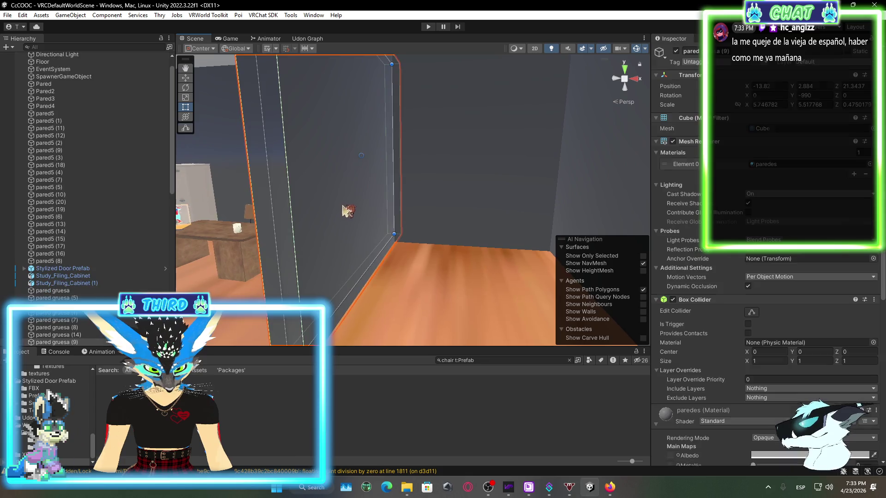
key(w)
mouse_move(393, 158)
mouse_down()
mouse_move(551, 172)
mouse_move(221, 177)
mouse_move(540, 209)
mouse_move(362, 223)
mouse_move(674, 290)
mouse_move(567, 219)
mouse_up()
click(312, 135)
click(461, 189)
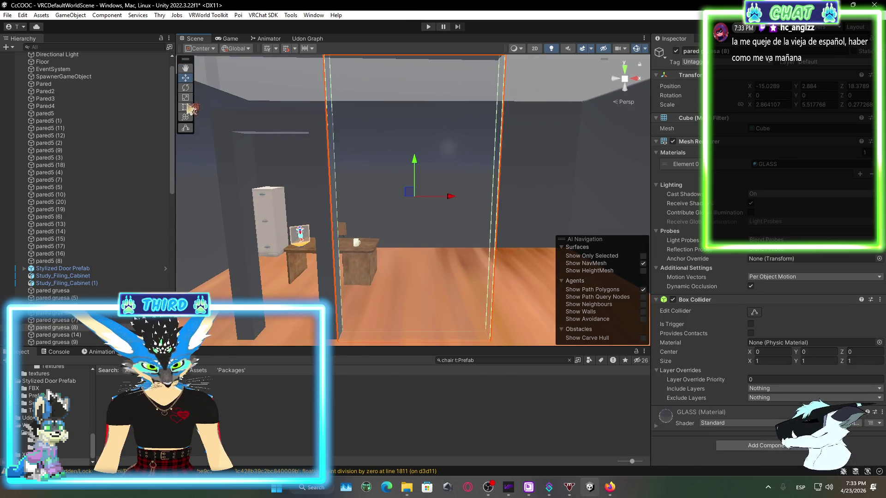
mouse_move(434, 181)
mouse_down()
mouse_move(676, 208)
mouse_move(429, 210)
mouse_move(427, 145)
mouse_move(478, 184)
mouse_move(259, 157)
mouse_up()
- Lengthen the beam pared gruesa (10) and stretch both pillars, including pared gruesa (12), upward
click(244, 152)
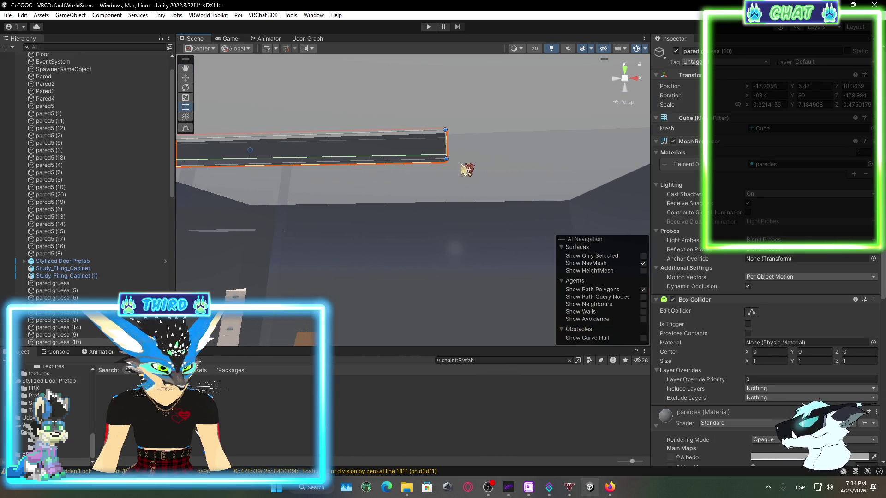
drag(445, 147, 590, 150)
mouse_move(403, 200)
mouse_down()
mouse_move(396, 159)
mouse_move(376, 162)
mouse_move(448, 172)
mouse_move(404, 218)
mouse_move(392, 259)
mouse_move(406, 142)
mouse_move(380, 294)
mouse_move(431, 268)
mouse_up()
click(446, 235)
click(422, 267)
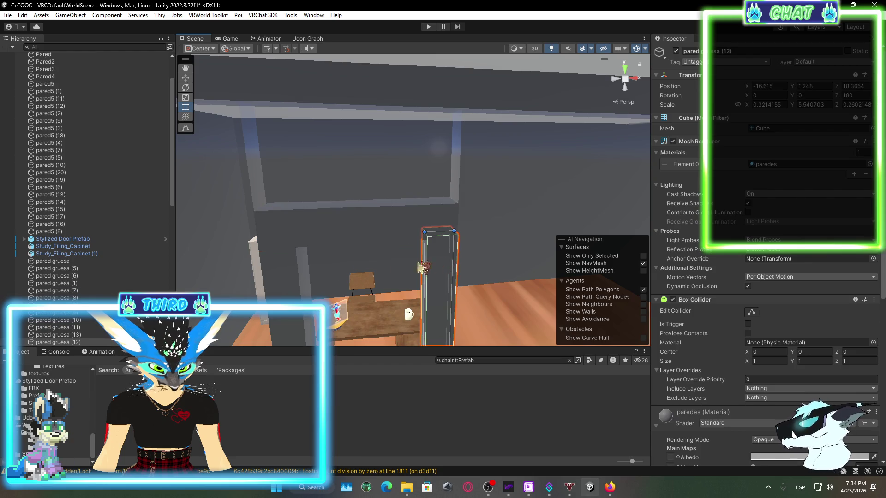
shift+click(302, 290)
drag(436, 223, 448, 91)
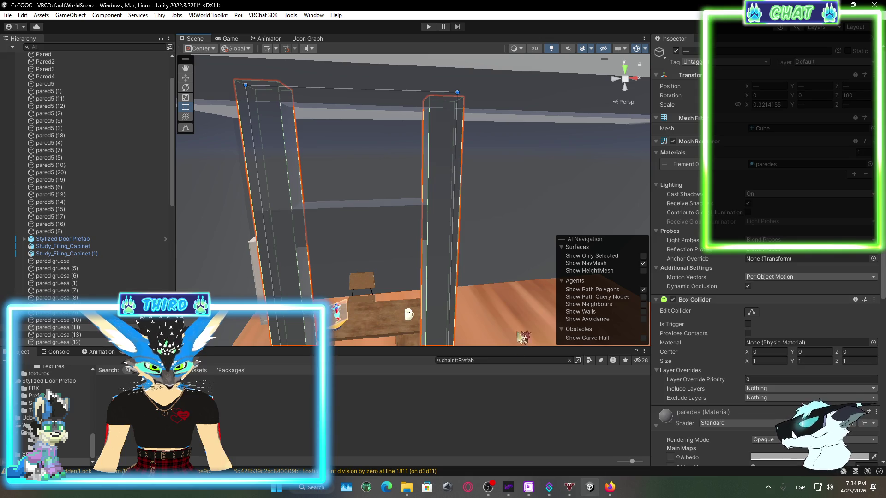
click(510, 408)
mouse_move(401, 218)
mouse_down()
mouse_move(406, 230)
mouse_move(459, 240)
mouse_move(417, 267)
mouse_move(380, 224)
mouse_move(360, 134)
mouse_move(359, 203)
mouse_up()
- Select the glass panes and door-frame beam together and shift them into place around the doorway
key(t)
click(359, 126)
click(359, 126)
shift+click(344, 153)
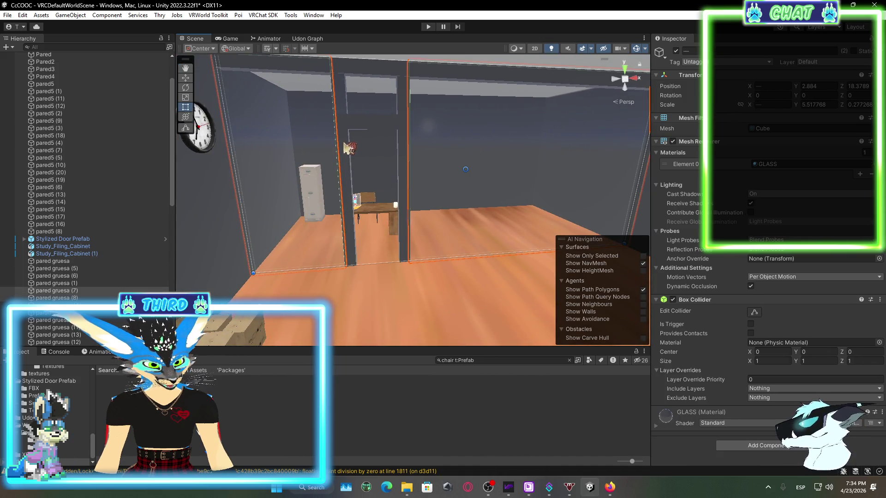
shift+click(355, 130)
shift+click(401, 134)
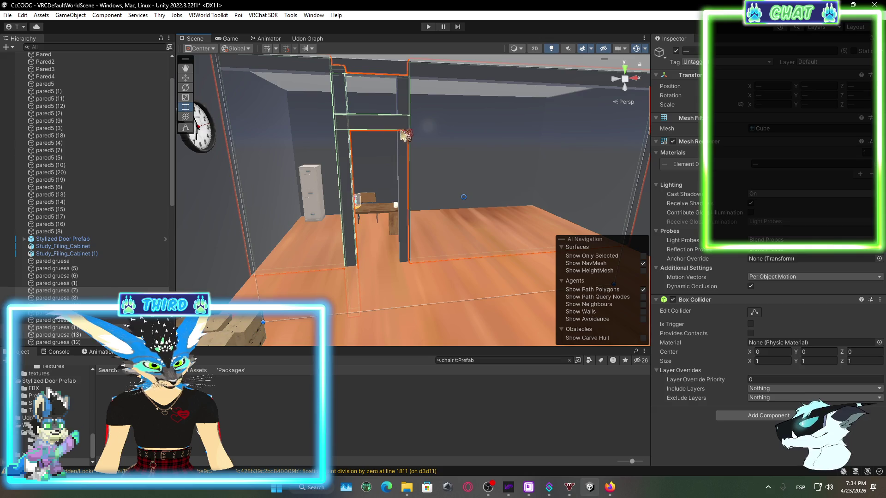
drag(406, 139, 240, 97)
click(185, 79)
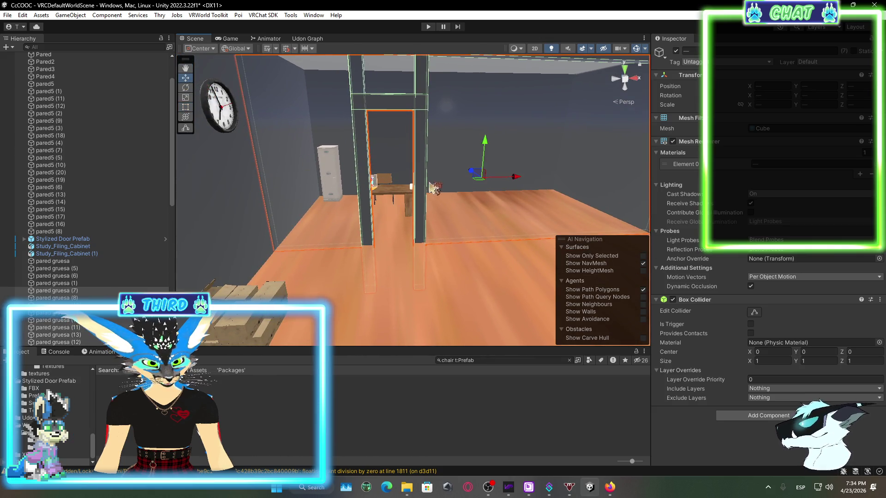
drag(473, 177, 473, 185)
mouse_move(437, 251)
mouse_down()
mouse_move(519, 220)
mouse_move(442, 209)
mouse_up()
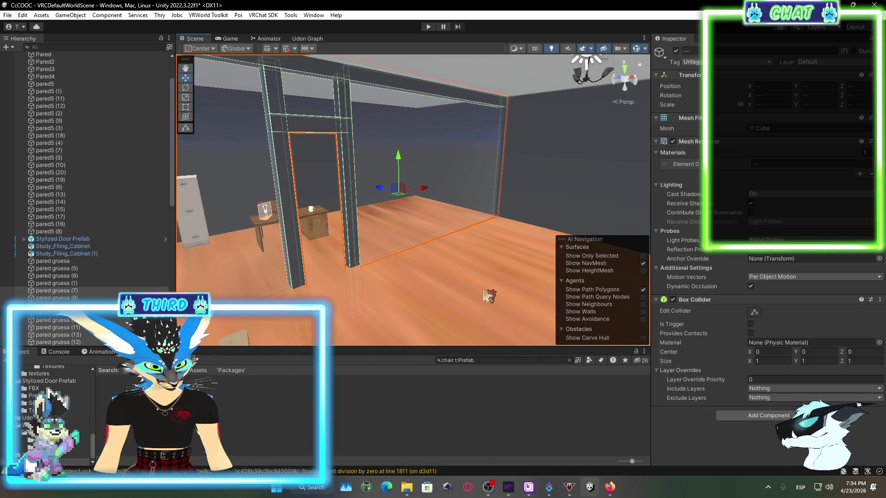
click(489, 296)
mouse_move(489, 295)
mouse_down()
mouse_move(552, 307)
mouse_move(683, 300)
mouse_move(692, 311)
mouse_move(459, 240)
mouse_move(459, 222)
mouse_move(263, 240)
mouse_up()
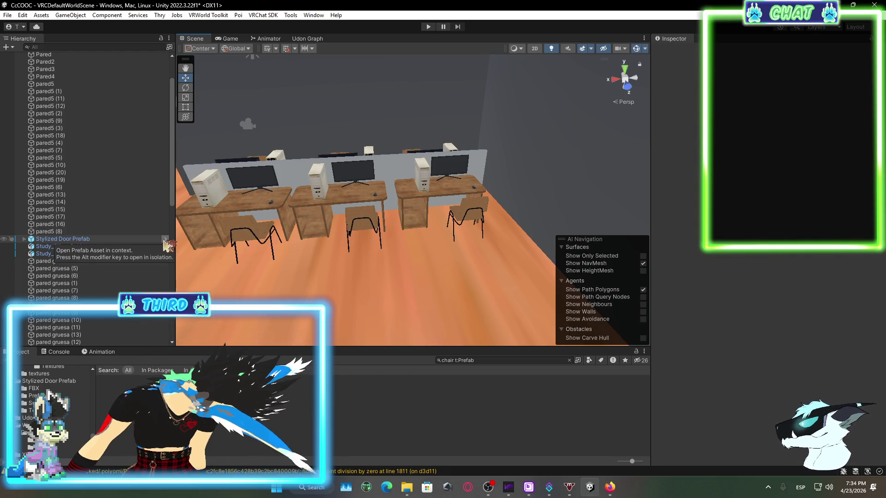
- Group ComboGameObject (3)–(8) and cubiculo under a new empty parent, chambeadores 1
scroll(95, 267, down, 12)
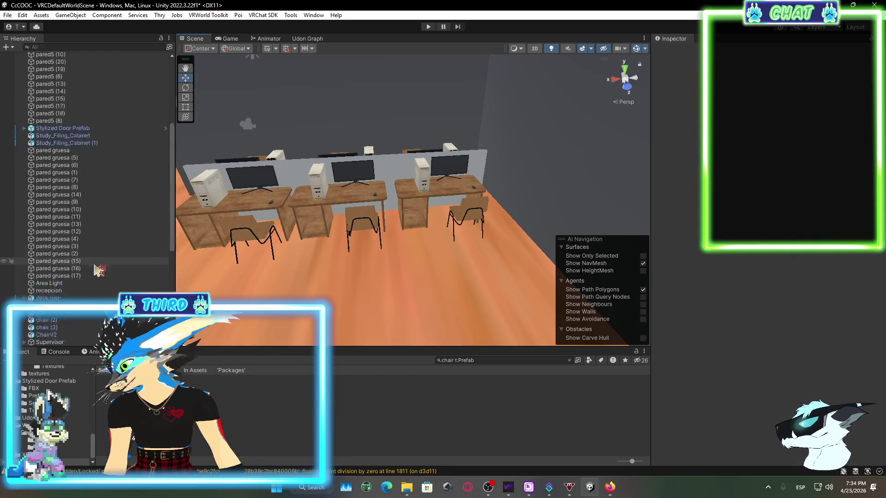
scroll(116, 277, up, 3)
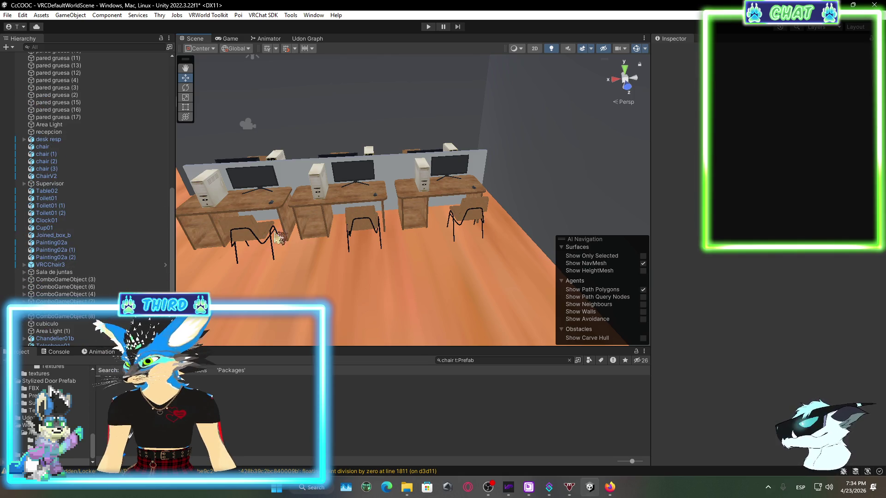
click(120, 280)
mouse_move(392, 231)
mouse_down()
mouse_move(415, 221)
mouse_move(406, 277)
mouse_move(412, 252)
mouse_move(397, 240)
mouse_up()
click(64, 287)
click(64, 301)
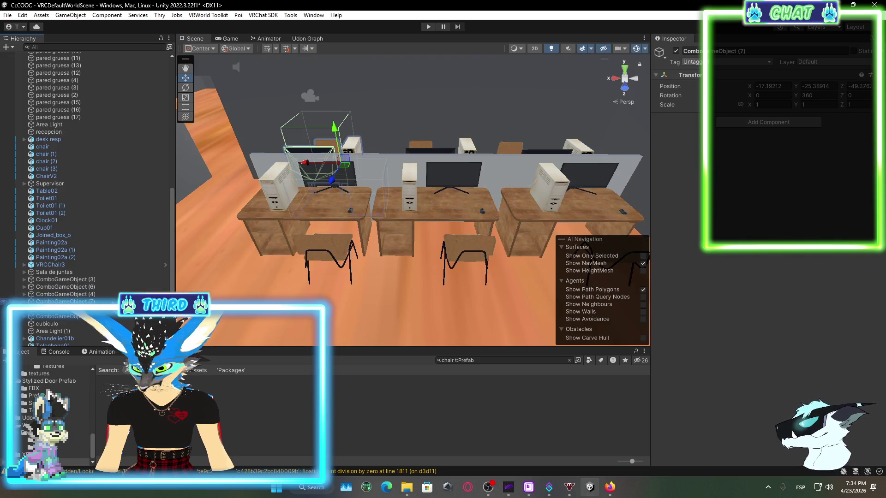
shift+click(123, 280)
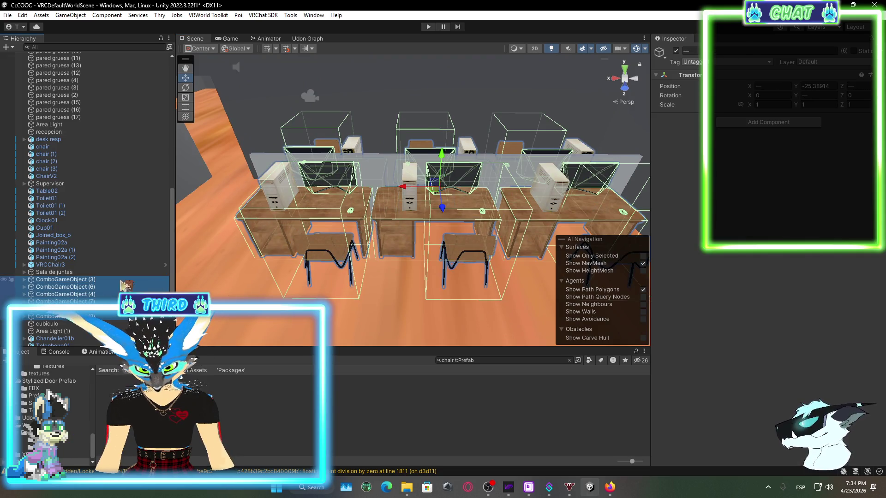
shift+click(89, 324)
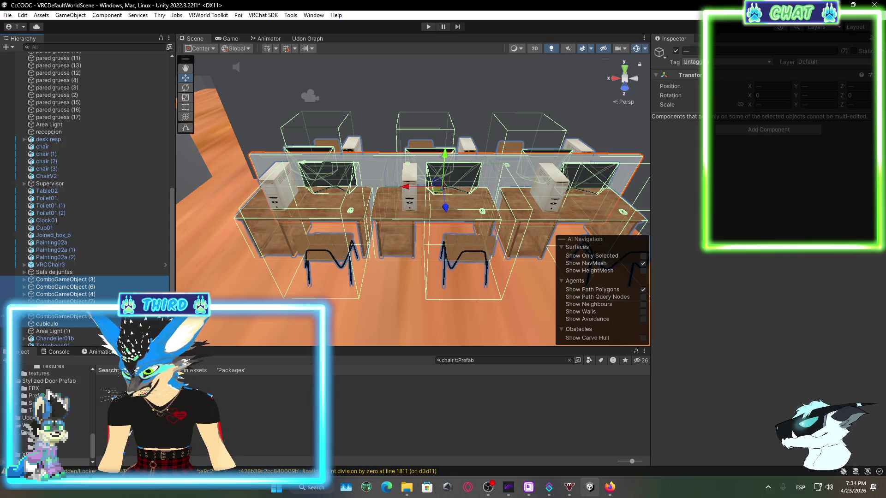
right_click(101, 282)
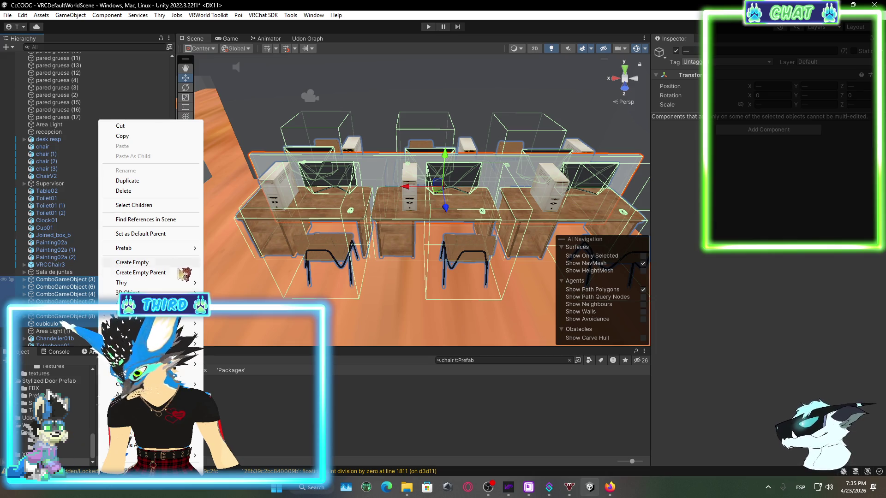
click(180, 272)
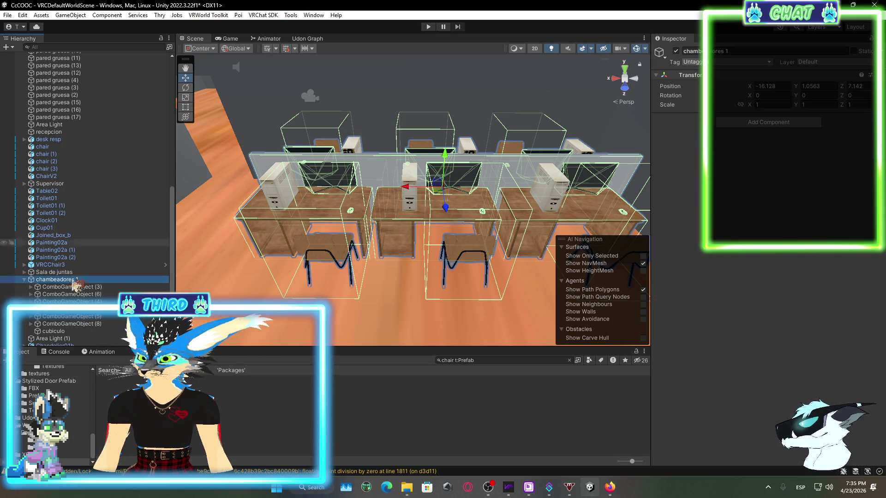
- Toggle chambeadores 1's visibility to check it, then duplicate it as chambeadores 1 (1)
click(5, 279)
click(4, 279)
click(4, 280)
click(4, 279)
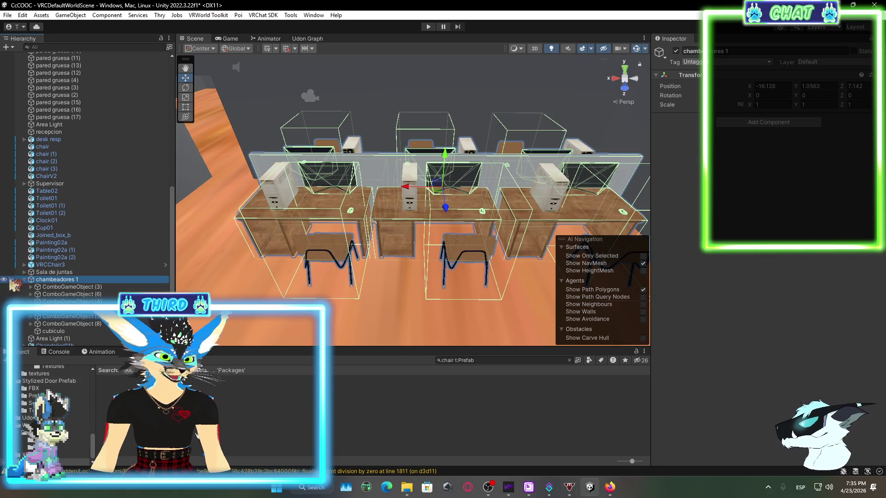
right_click(67, 282)
click(94, 191)
- Frame the duplicated desk group and move it along Z
mouse_move(415, 207)
mouse_down()
mouse_move(531, 258)
mouse_move(655, 295)
mouse_up()
key(f)
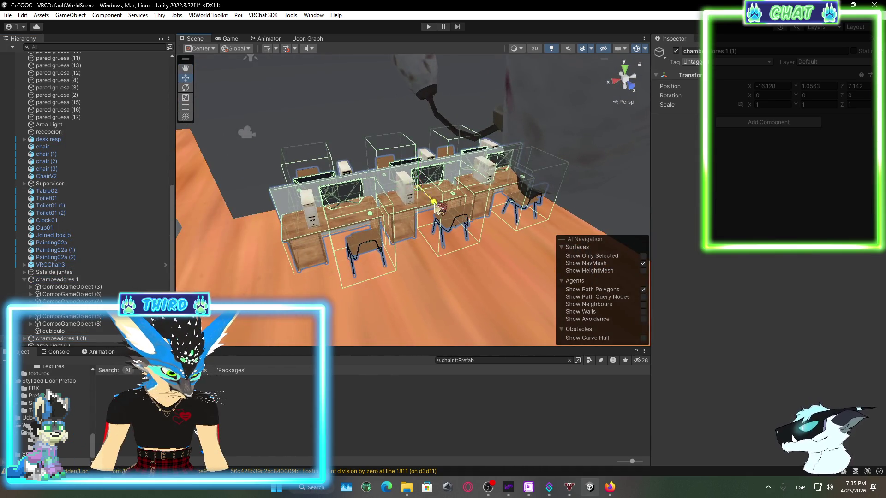
mouse_move(435, 205)
mouse_down()
mouse_move(417, 225)
mouse_move(738, 207)
mouse_move(656, 203)
mouse_move(645, 193)
mouse_move(401, 203)
mouse_up()
- Push the Joined_box_b boxes further back along Z, to 19.01
click(396, 201)
drag(500, 193, 514, 194)
mouse_move(320, 232)
mouse_down()
mouse_move(423, 225)
mouse_move(467, 267)
mouse_move(446, 262)
mouse_up()
click(446, 262)
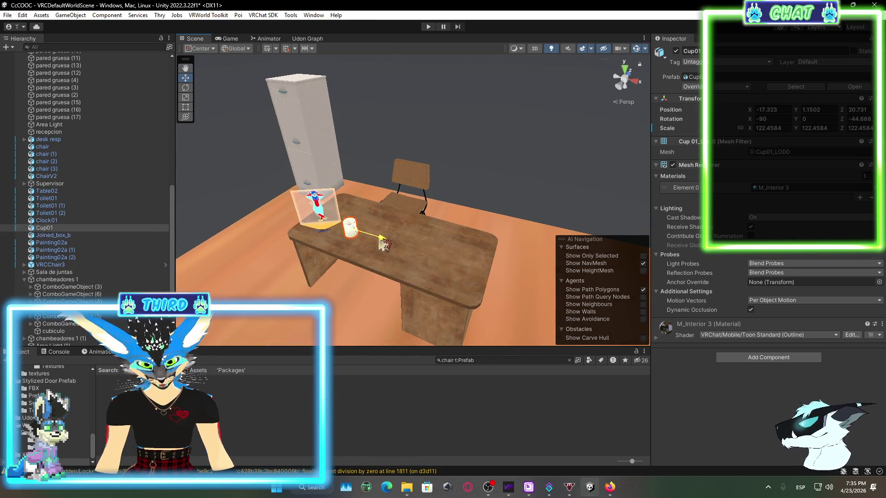
click(342, 208)
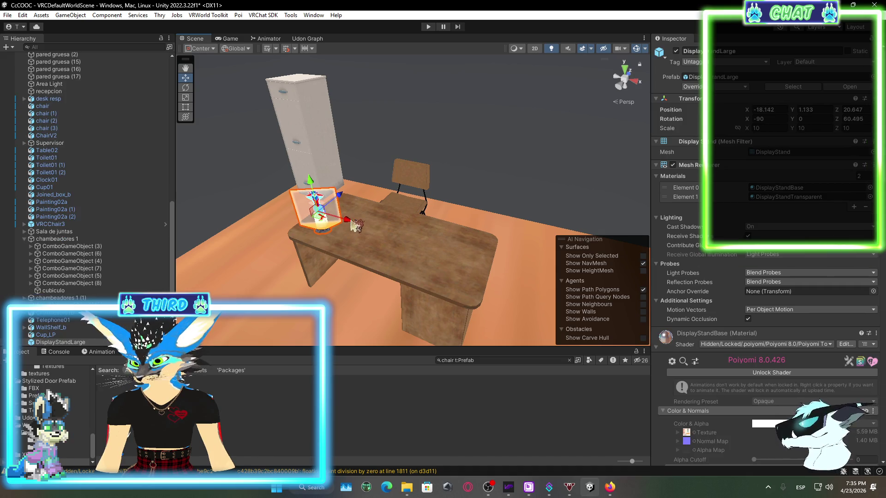
mouse_move(353, 226)
mouse_down()
mouse_move(489, 270)
mouse_move(510, 286)
mouse_move(372, 246)
mouse_move(346, 251)
mouse_up()
click(365, 266)
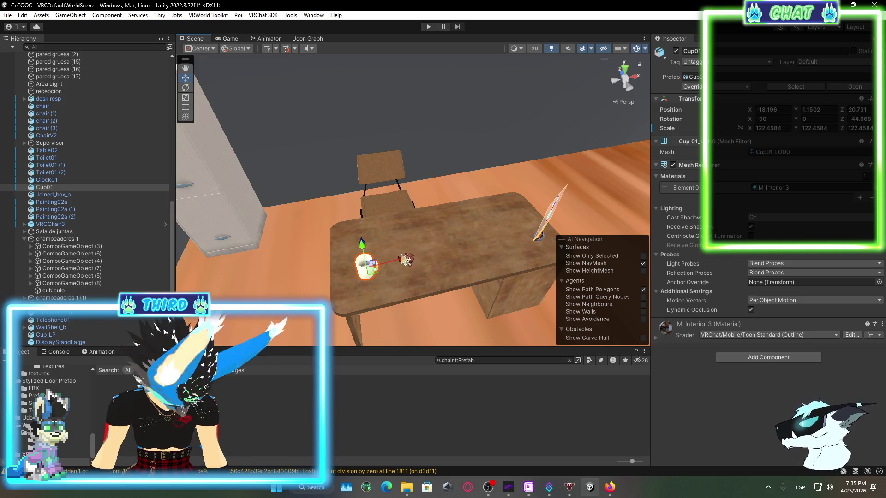
mouse_move(401, 258)
mouse_down()
mouse_move(294, 244)
mouse_move(526, 245)
mouse_move(413, 255)
mouse_move(409, 201)
mouse_move(401, 256)
mouse_up()
click(401, 256)
shift+click(459, 262)
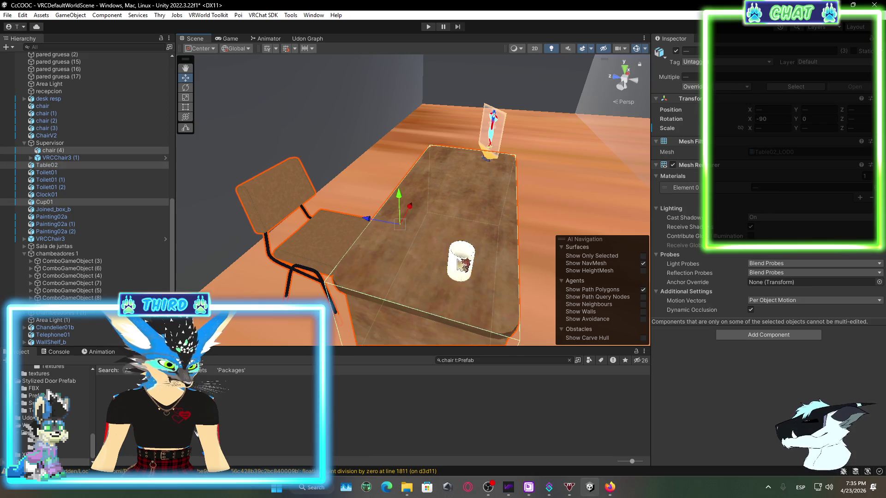
click(461, 263)
shift+click(352, 261)
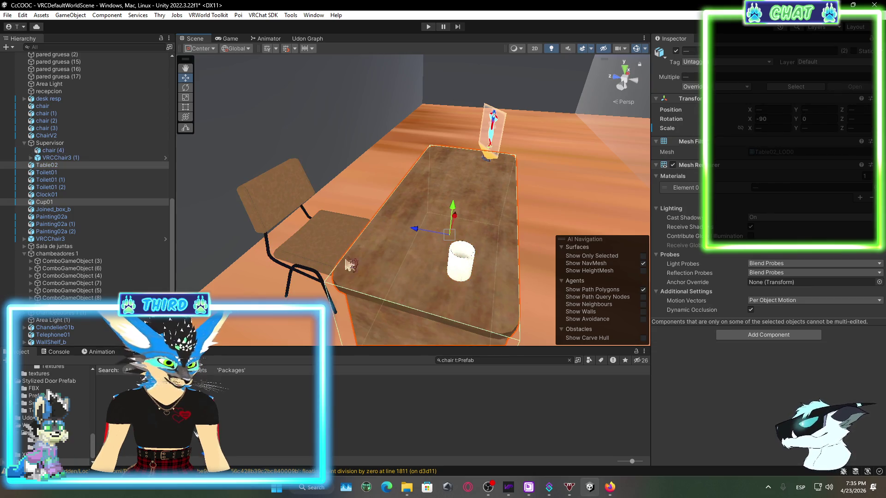
shift+click(340, 247)
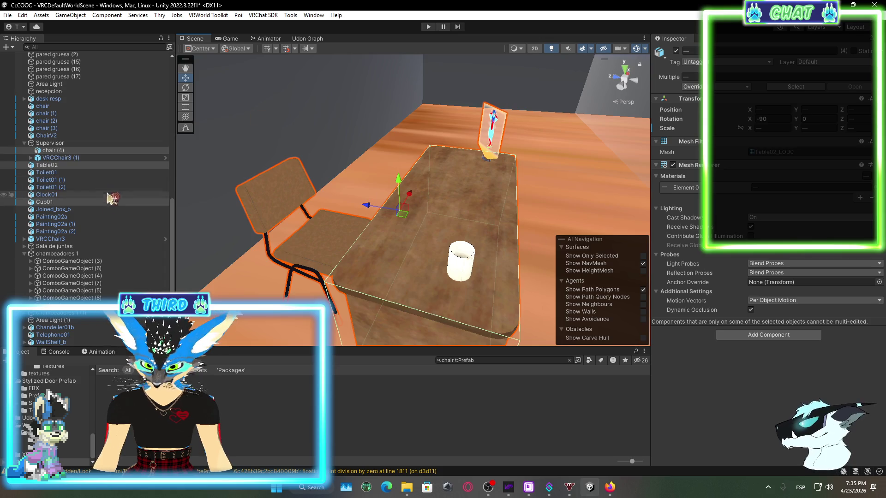
right_click(86, 150)
click(56, 144)
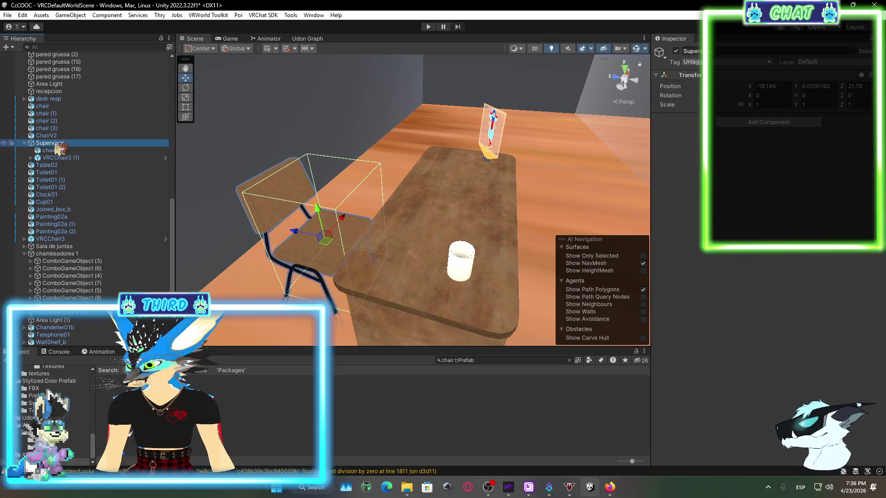
- Group the Supervisor chair, Table02 and Cup01 under a new parent named super
click(4, 143)
click(3, 143)
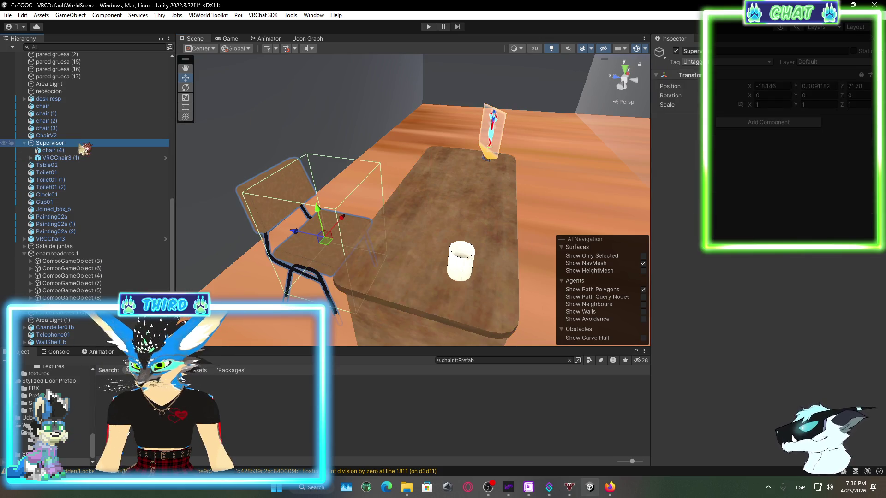
click(25, 143)
click(317, 204)
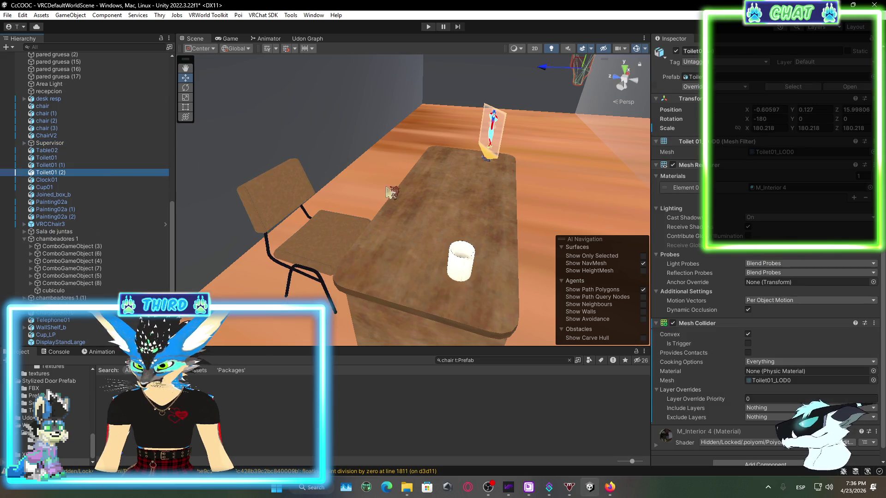
click(70, 144)
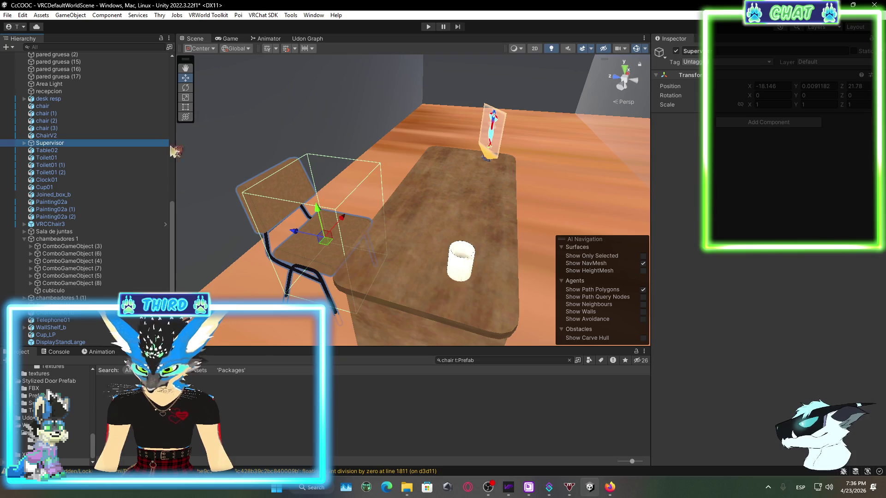
shift+click(447, 271)
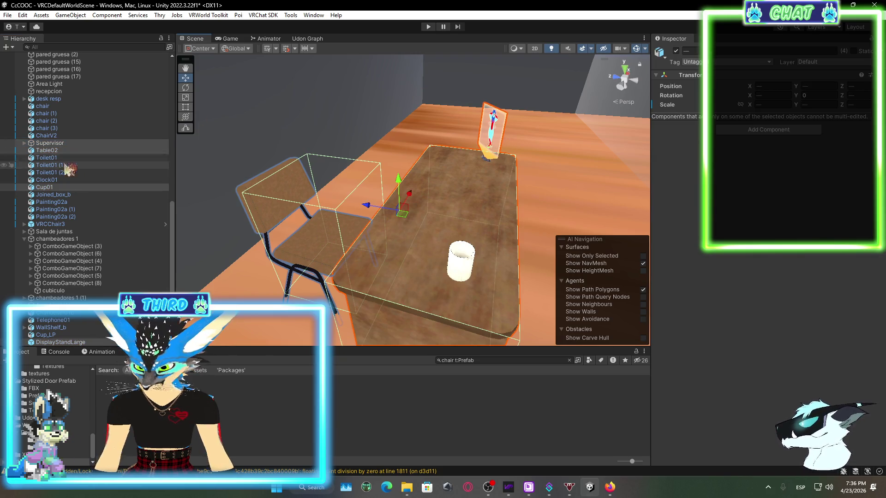
right_click(95, 146)
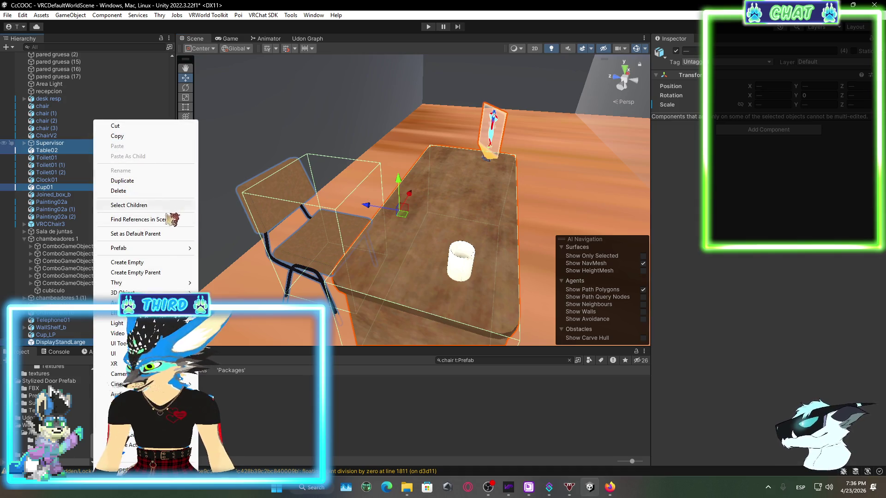
click(151, 273)
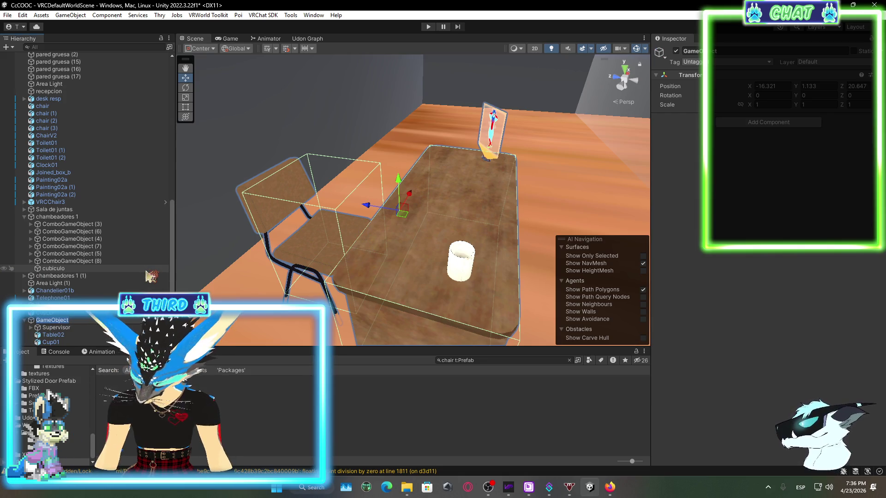
text(super)
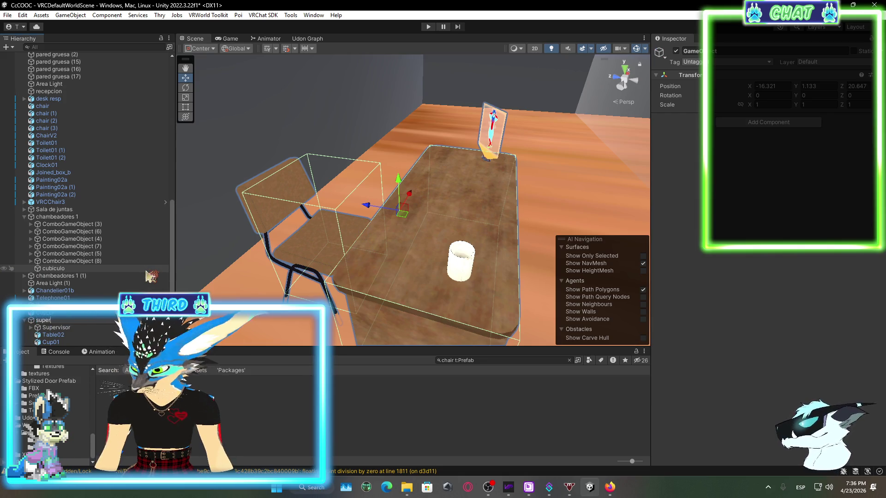
click(113, 327)
- Duplicate the super group, creating super (1)
scroll(113, 295, down, 2)
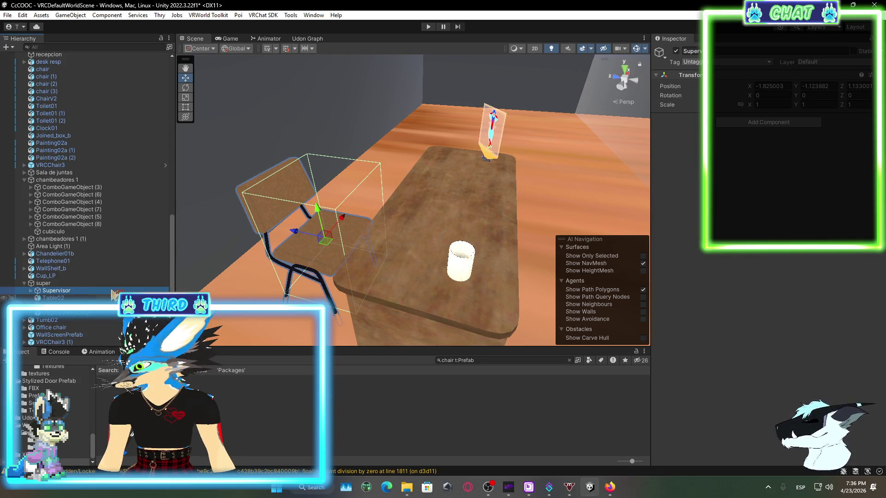
click(43, 283)
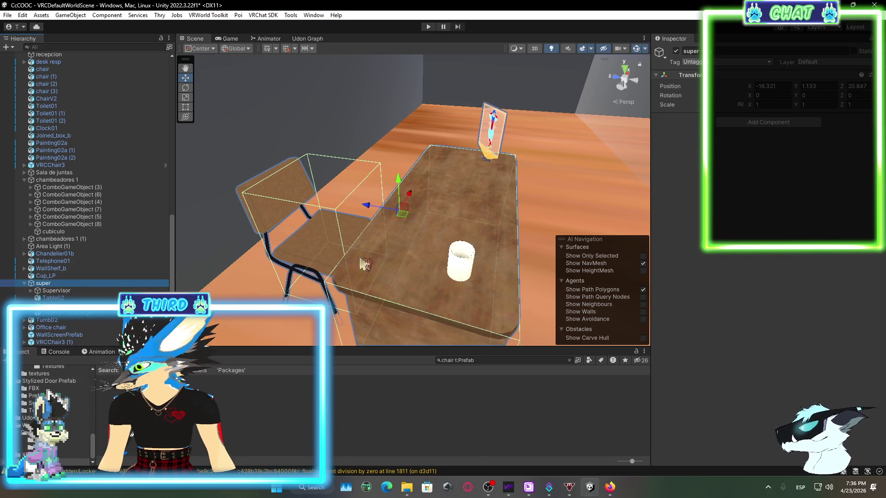
right_click(76, 282)
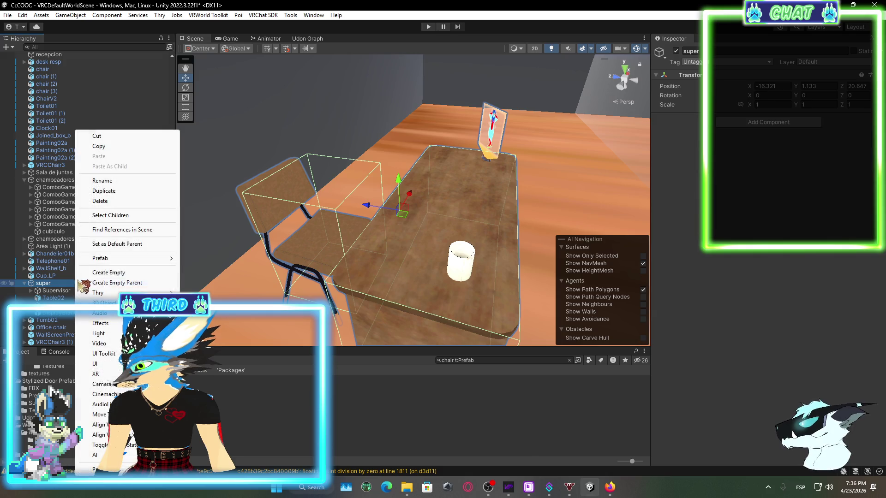
click(104, 191)
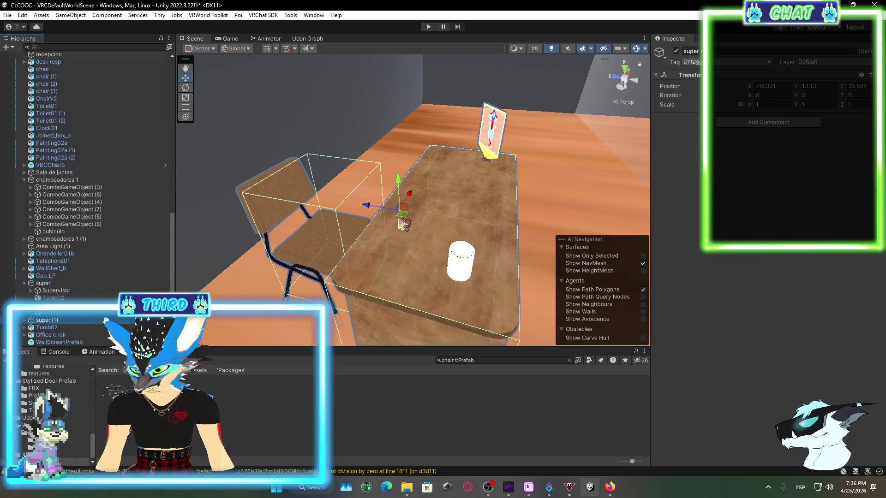
- Slide the desk group along X beside the copy, then push the original super group back along Z
mouse_move(408, 201)
mouse_down()
mouse_move(451, 197)
mouse_move(366, 159)
mouse_move(243, 245)
mouse_move(247, 257)
mouse_move(329, 249)
mouse_move(796, 294)
mouse_move(219, 134)
mouse_up()
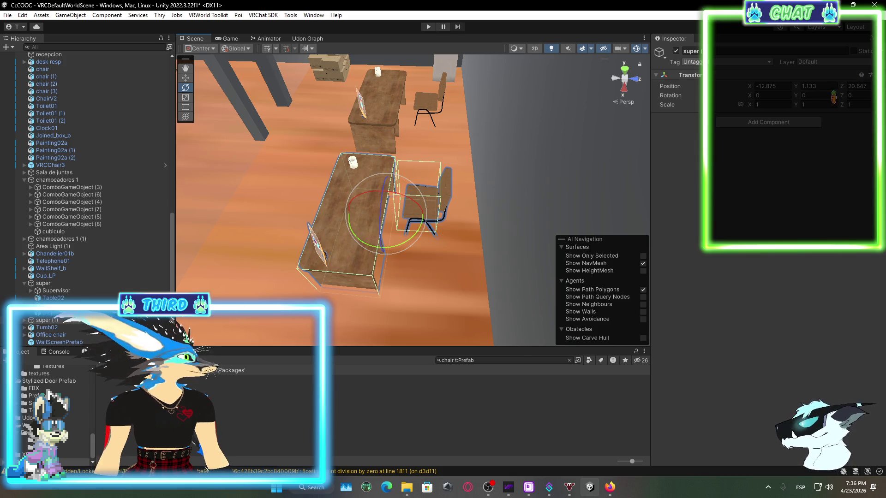
text(9+)
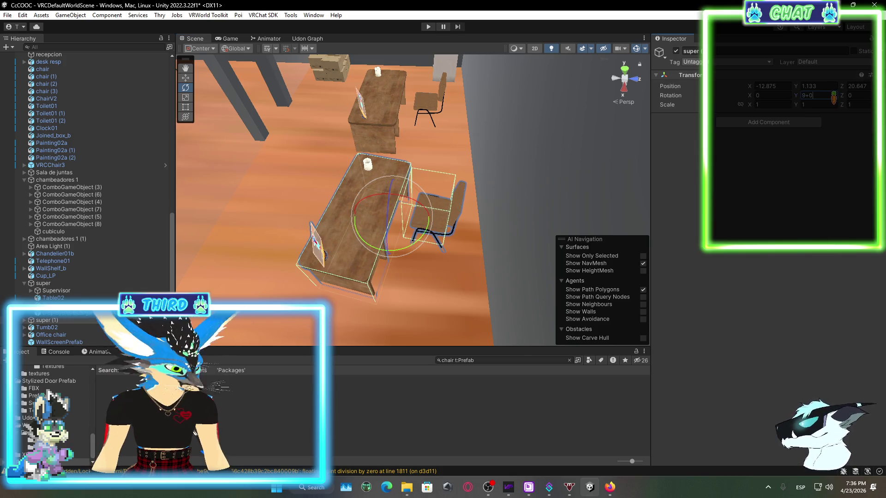
text(0)
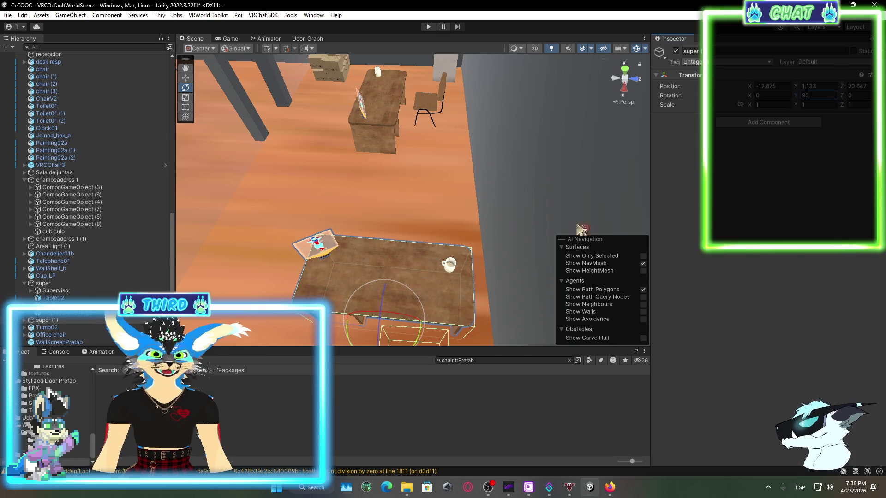
click(57, 284)
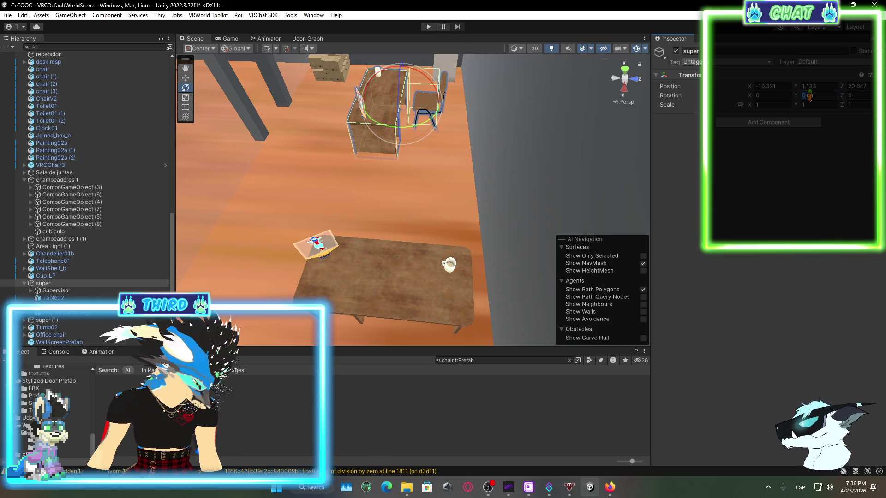
text(27)
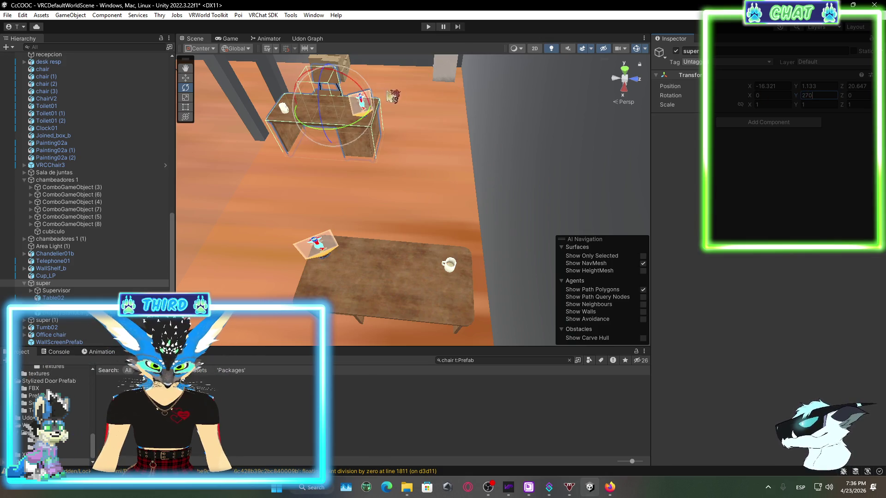
click(185, 77)
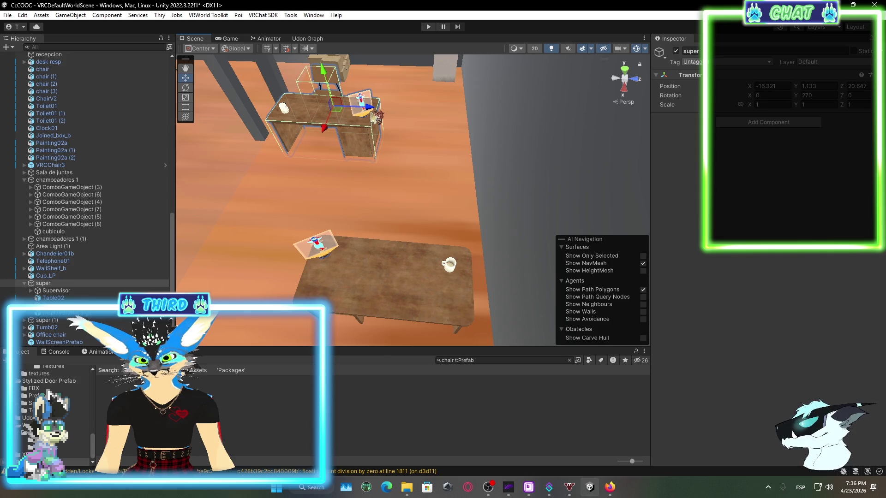
drag(372, 113, 457, 111)
- Turn the original super desk group to a Y rotation of 315°
click(820, 95)
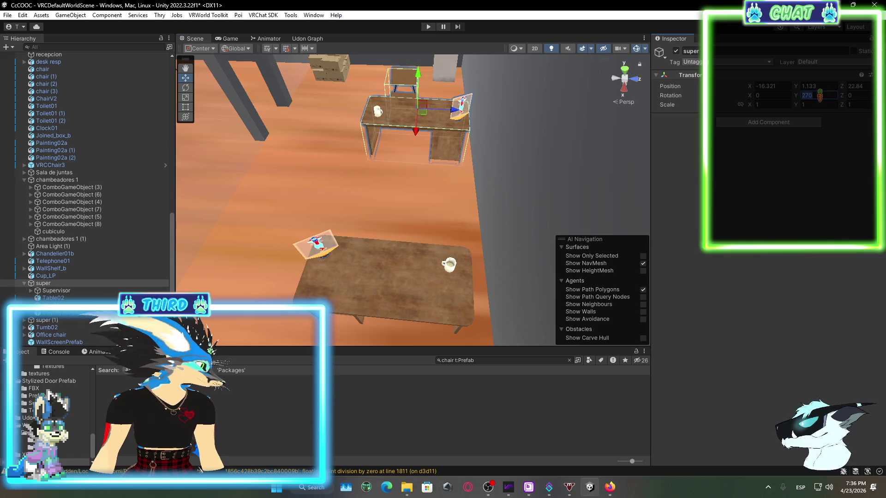
text(245)
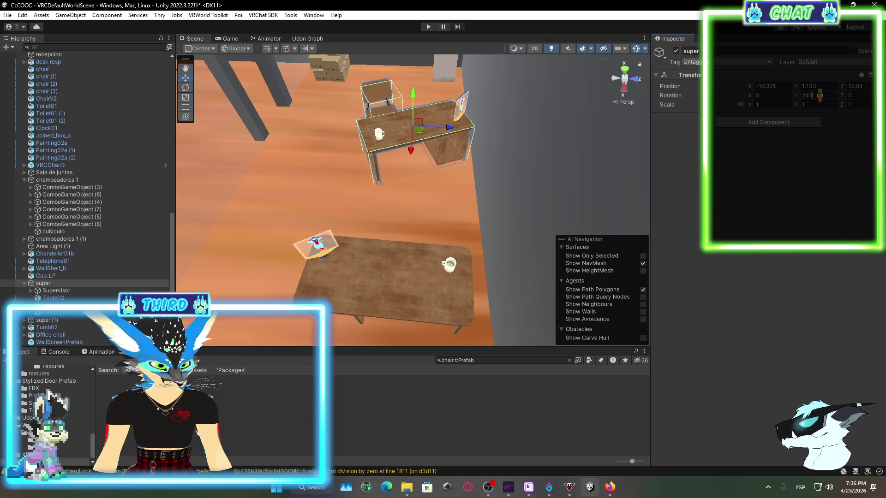
key(BackSpace)
key(BackSpace)
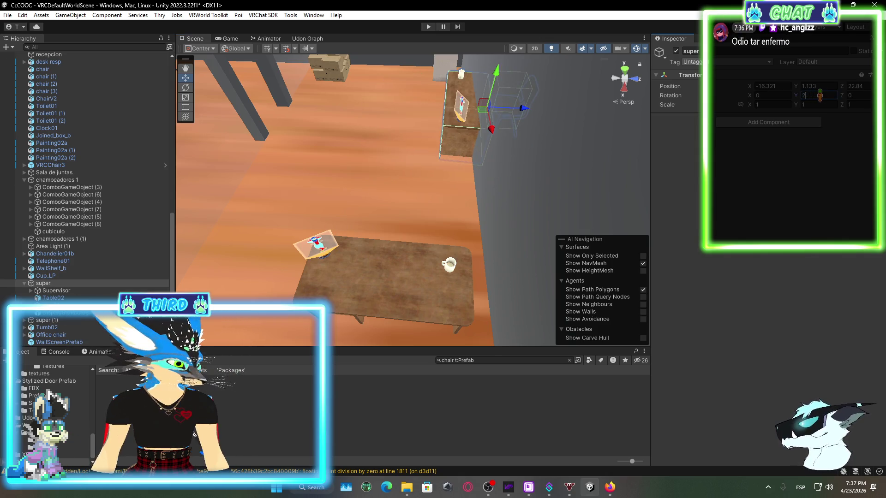
key(BackSpace)
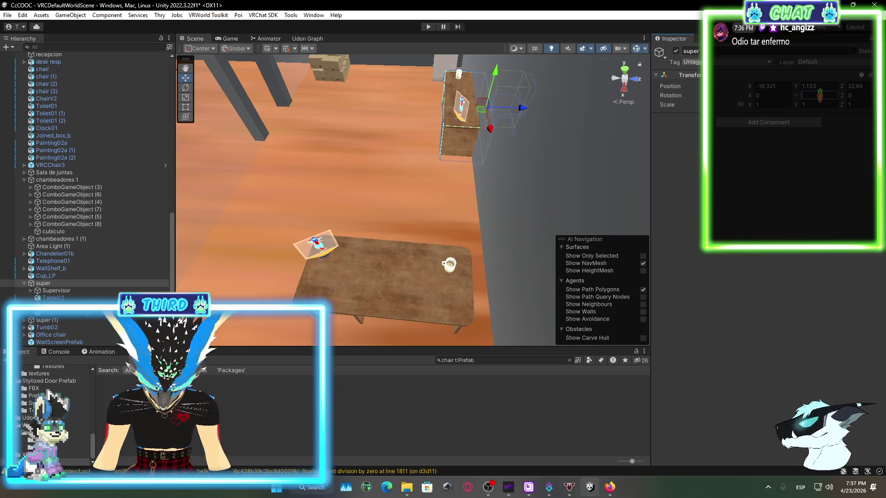
text(145)
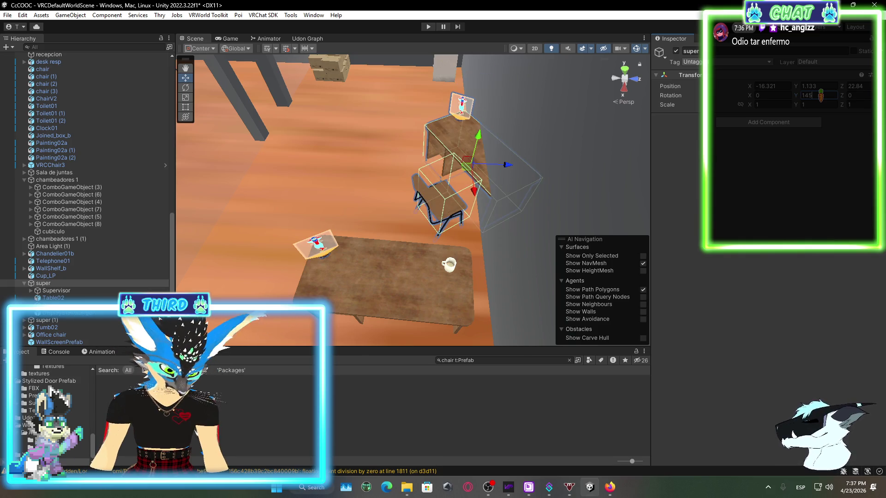
mouse_move(507, 167)
mouse_down()
mouse_move(389, 183)
mouse_move(405, 184)
mouse_up()
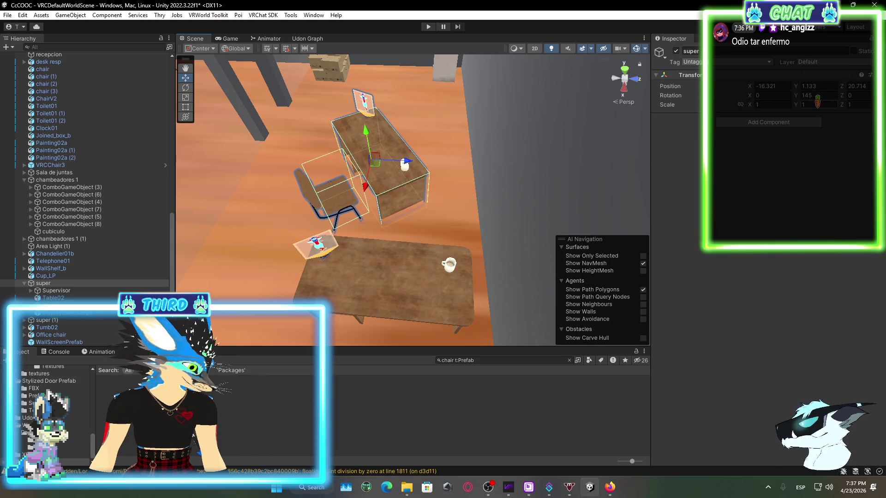
click(800, 96)
drag(814, 102, 861, 102)
drag(742, 164, 752, 167)
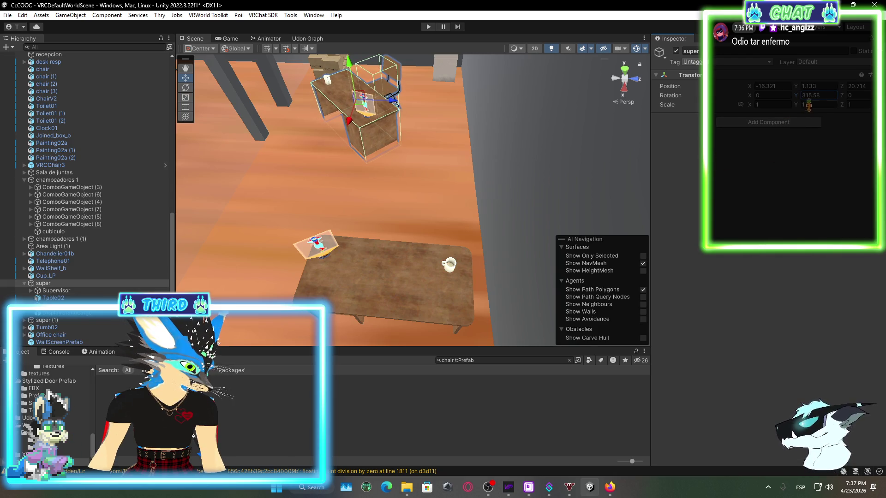
key(BackSpace)
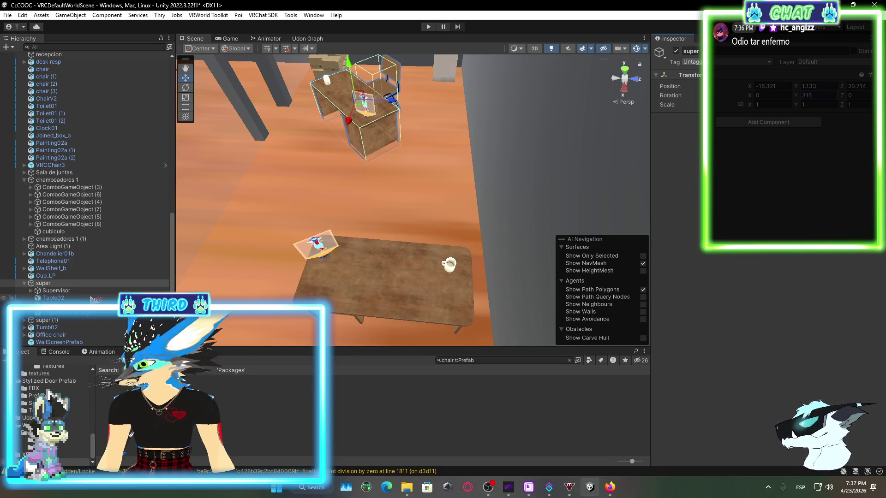
click(24, 283)
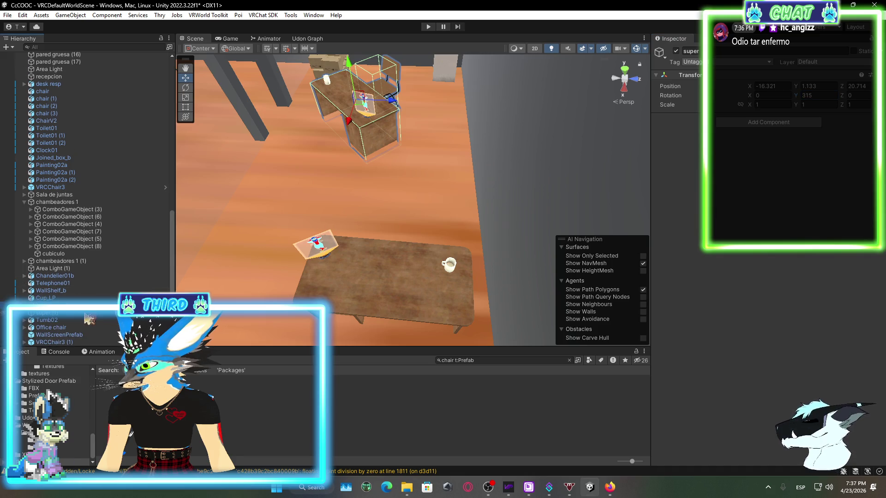
- Set the duplicate super (1) group's Y rotation to 145°
click(44, 313)
double_click(809, 98)
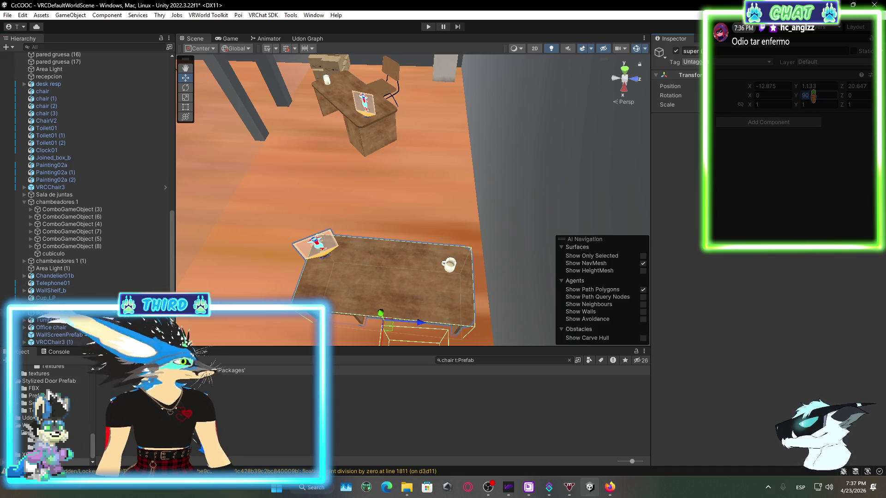
text(175)
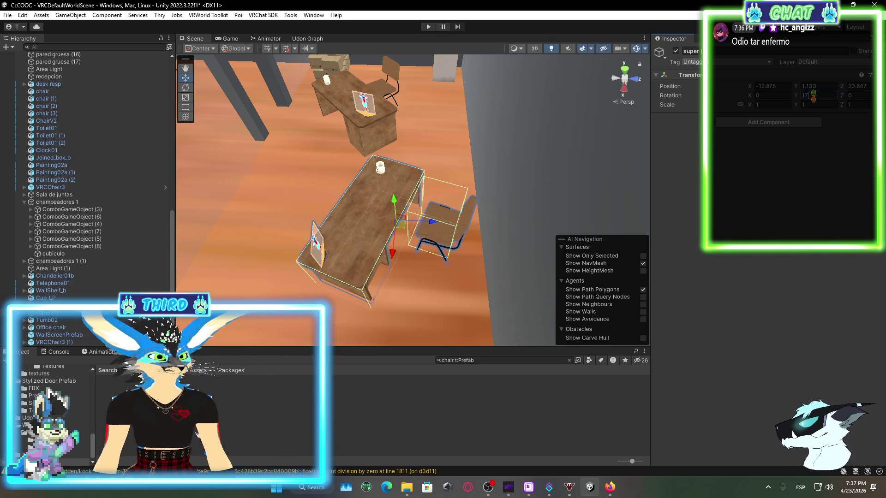
key(BackSpace)
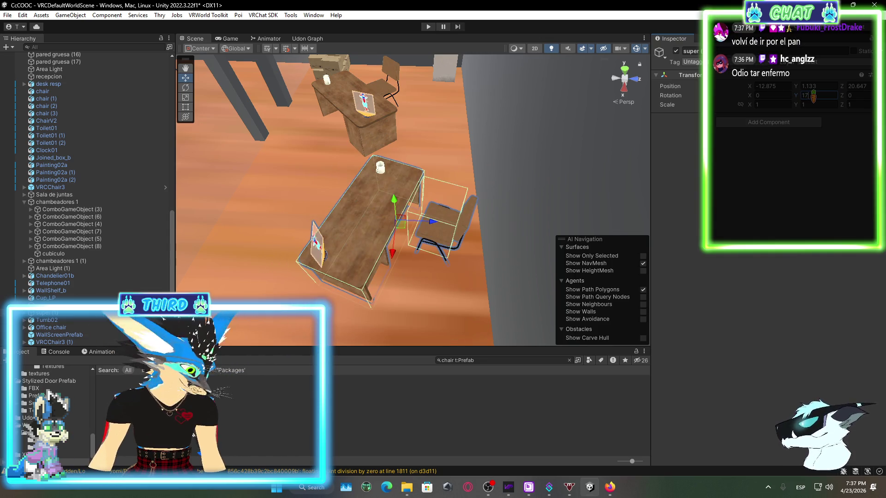
key(BackSpace)
text(45)
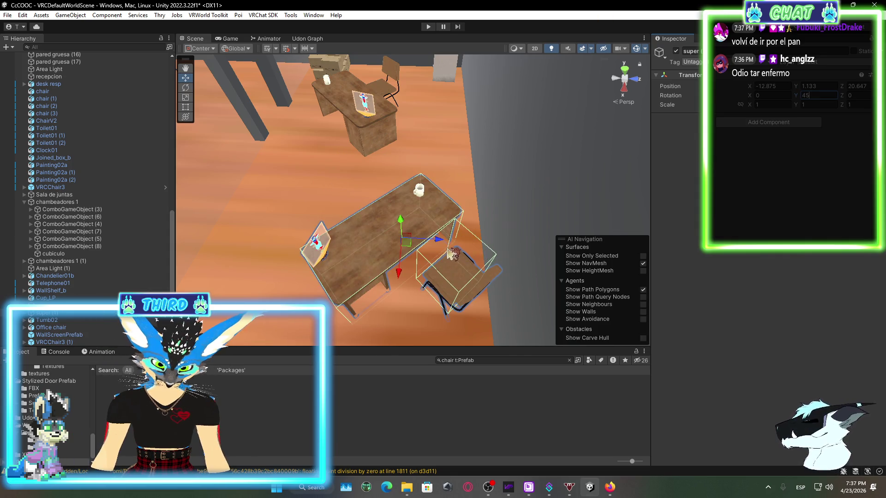
- Slide the lower desk-and-chair and upper desk groups along Z, then bring up the VRChat browser
drag(449, 252, 413, 222)
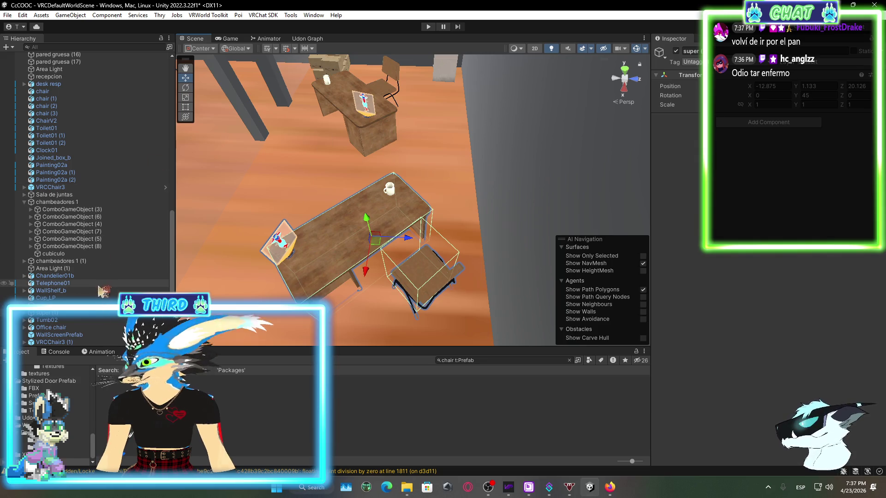
click(333, 138)
drag(396, 106, 444, 128)
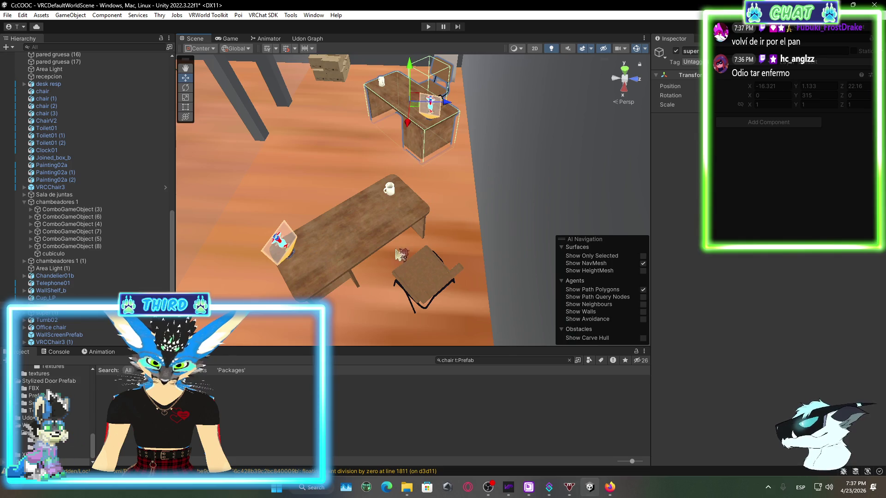
click(412, 262)
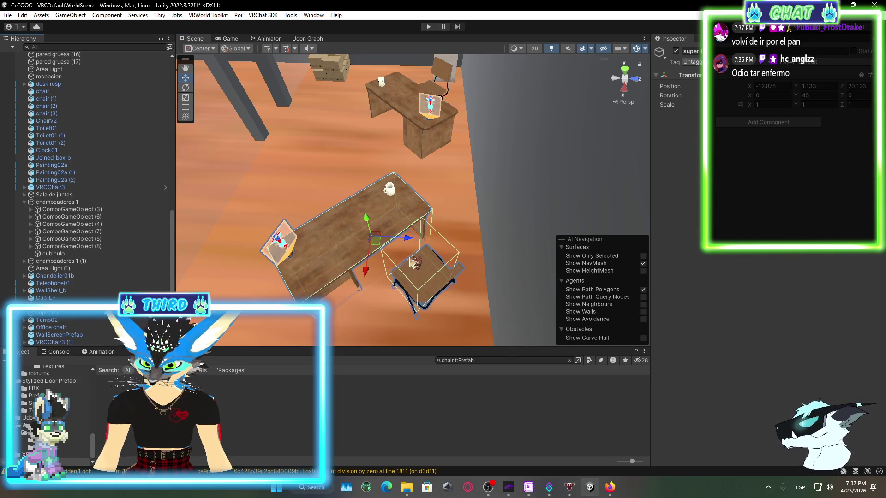
drag(409, 245, 425, 253)
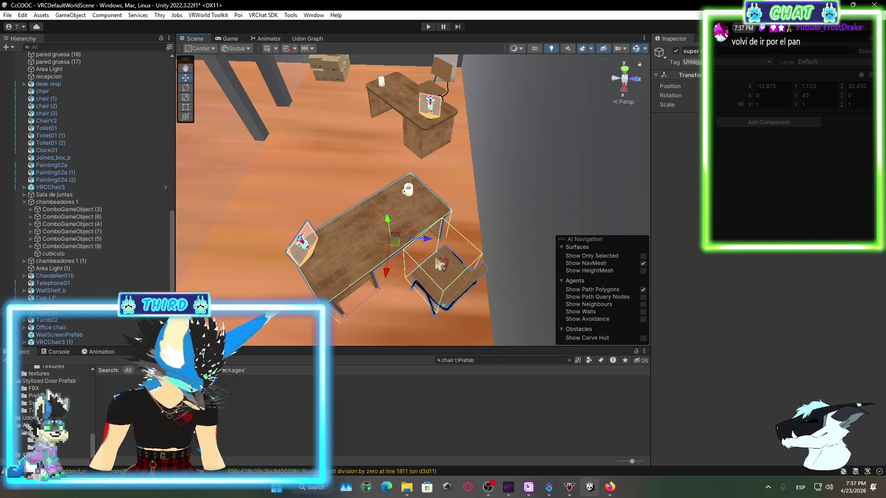
click(768, 487)
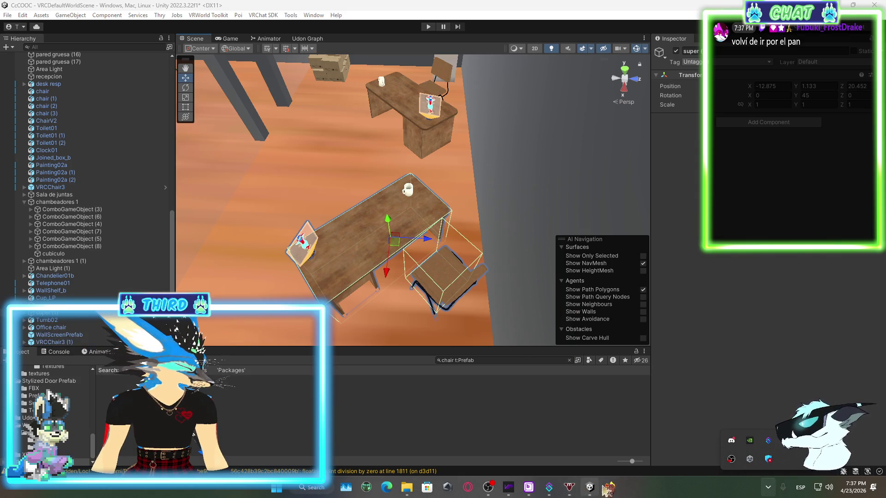
click(610, 488)
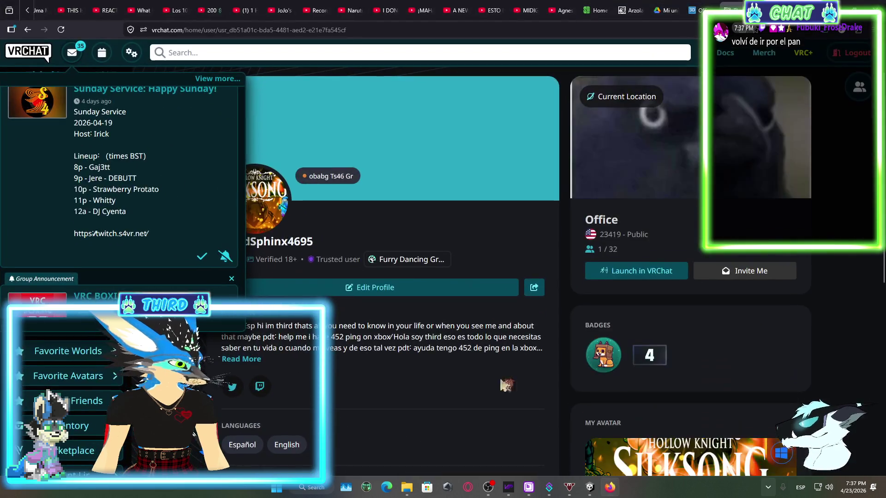
- Dismiss every group and event announcement in the notifications dropdown
click(203, 259)
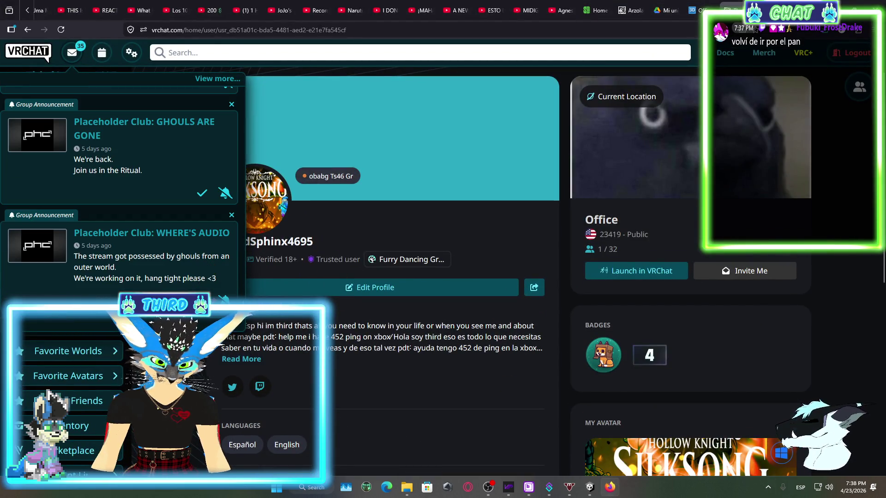
click(224, 299)
click(202, 195)
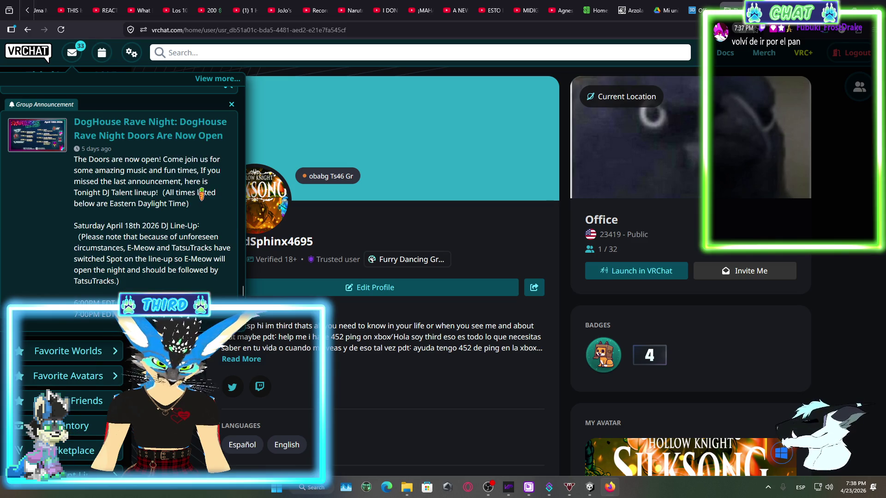
scroll(205, 225, down, 3)
click(203, 159)
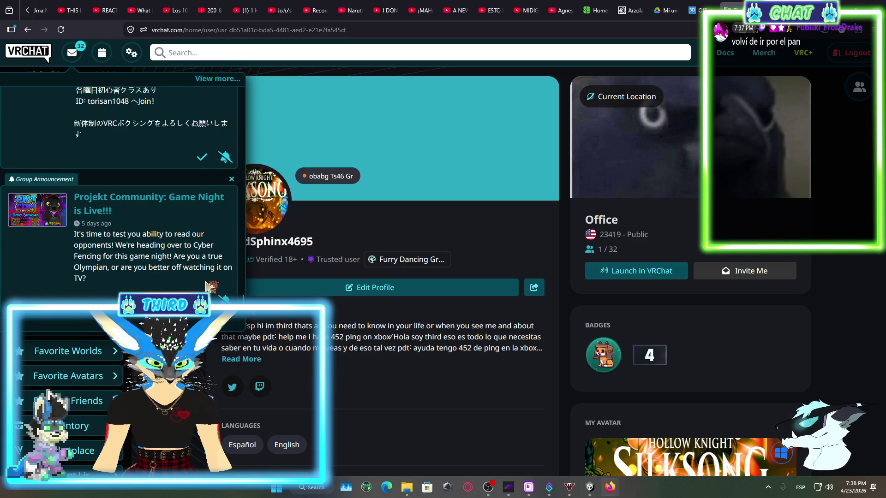
click(203, 295)
click(202, 159)
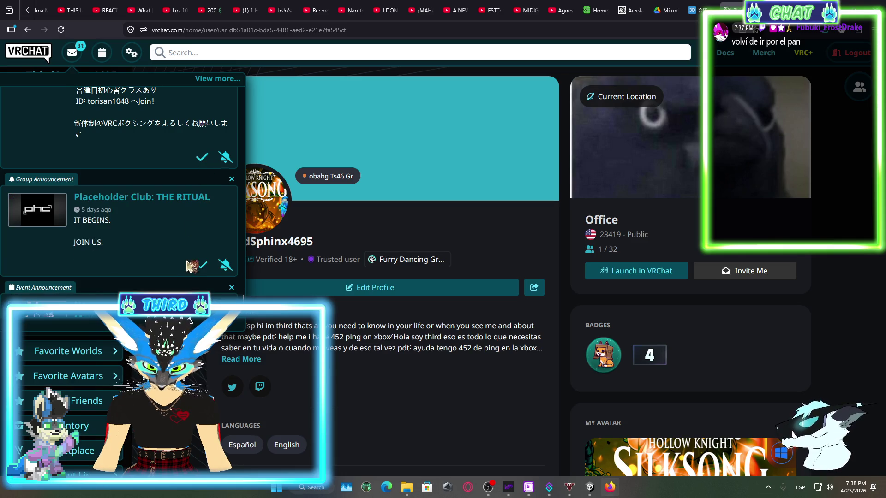
click(202, 265)
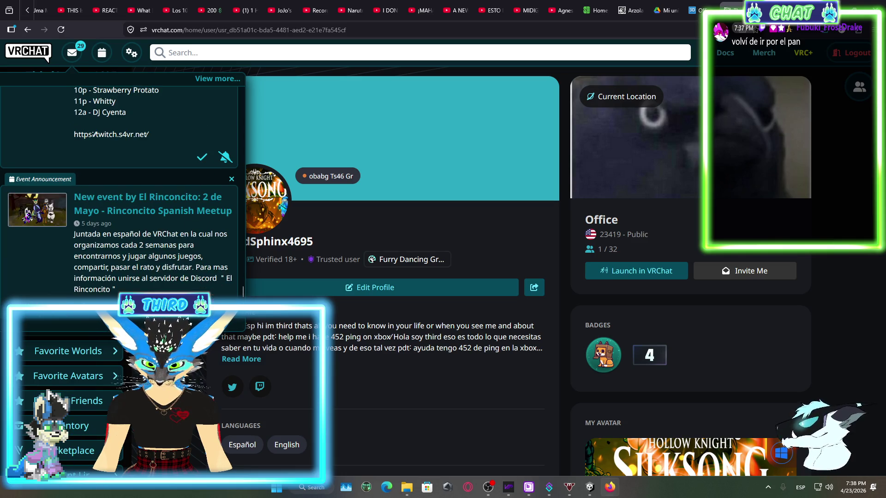
click(202, 311)
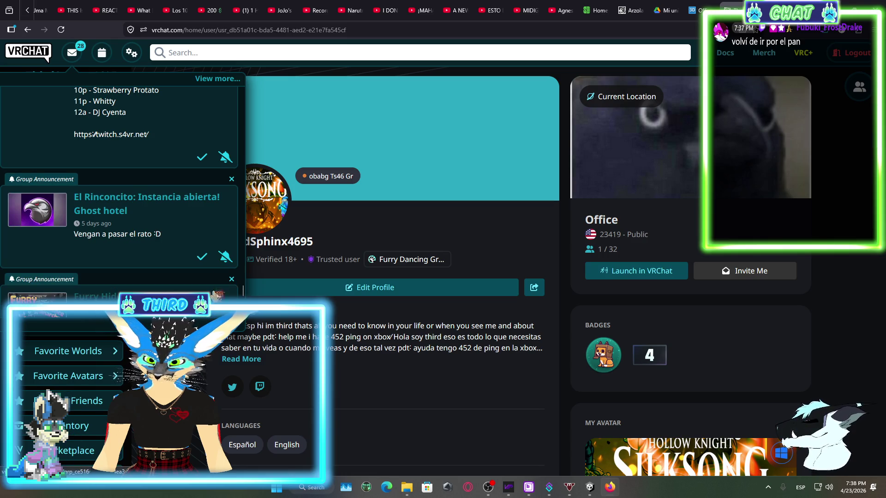
click(203, 259)
scroll(203, 260, down, 5)
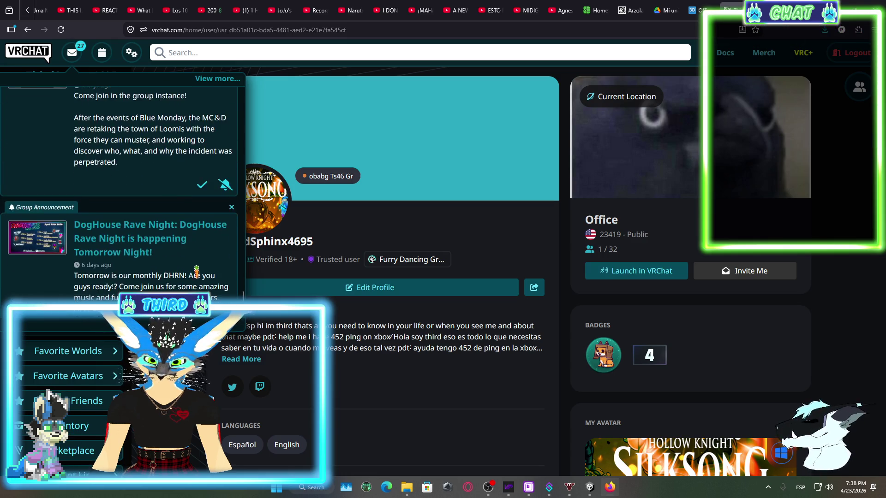
scroll(203, 262, down, 1)
click(202, 299)
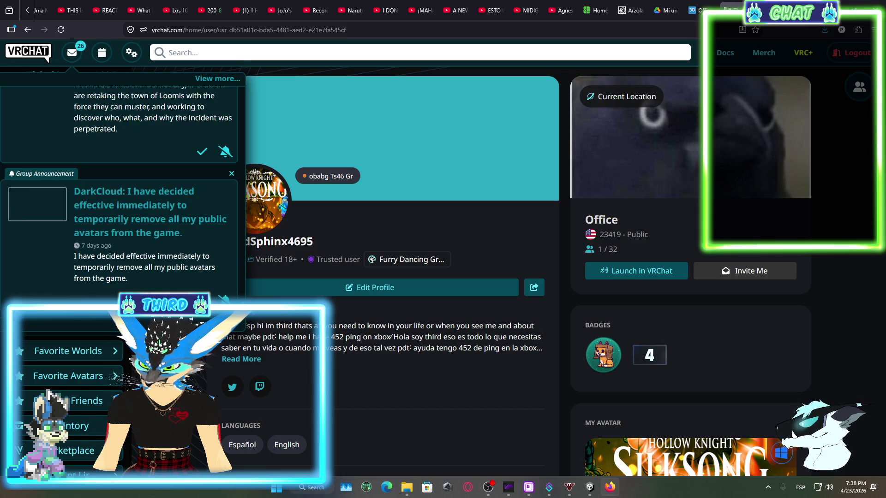
click(202, 299)
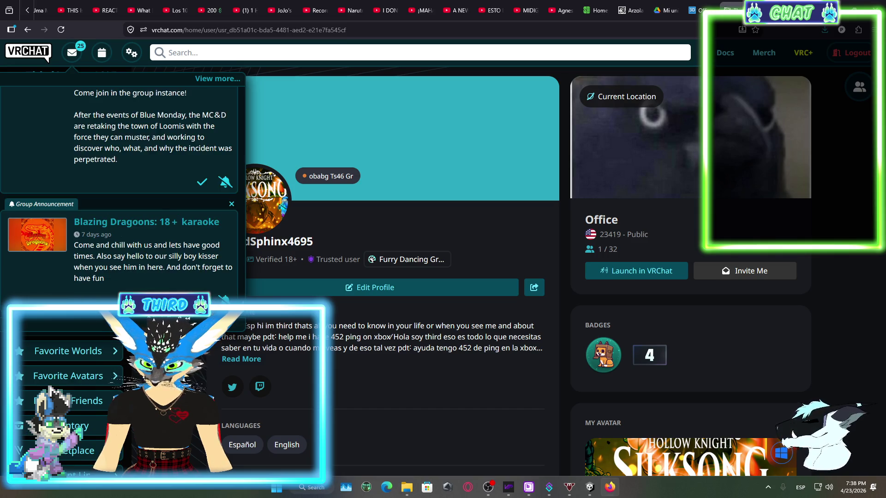
click(202, 299)
scroll(203, 262, down, 2)
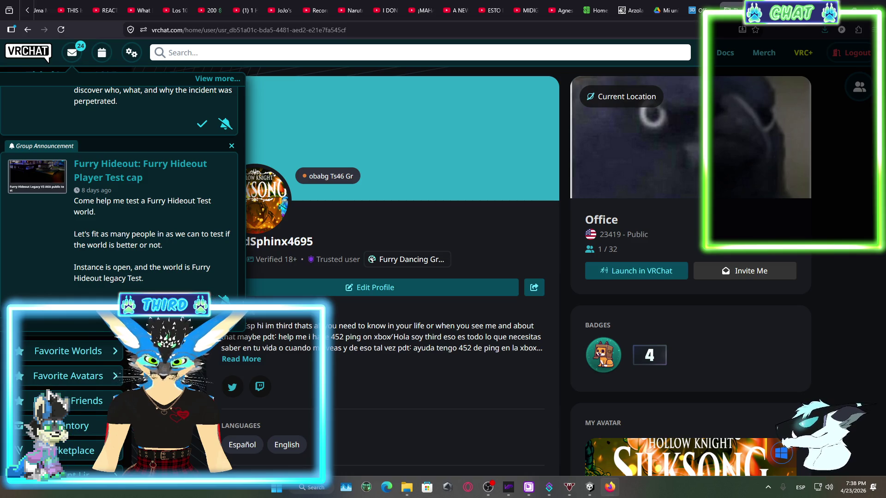
click(203, 299)
click(202, 299)
scroll(119, 186, down, 3)
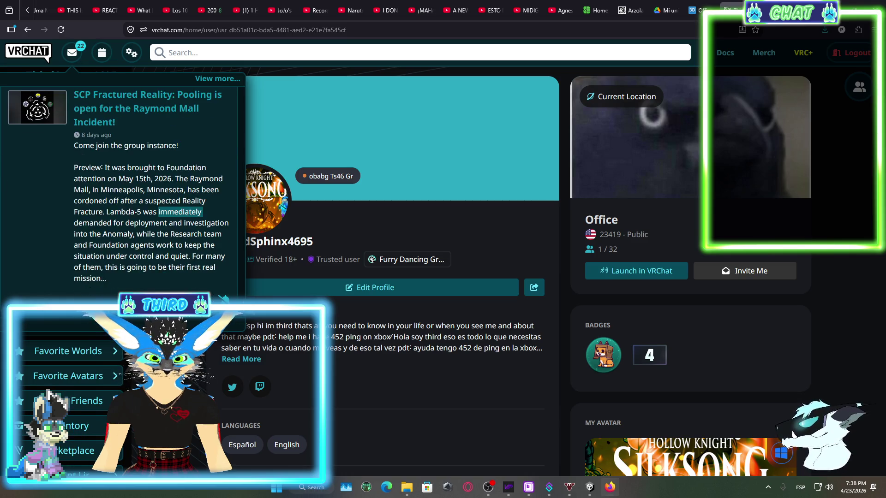
click(202, 299)
scroll(214, 187, down, 5)
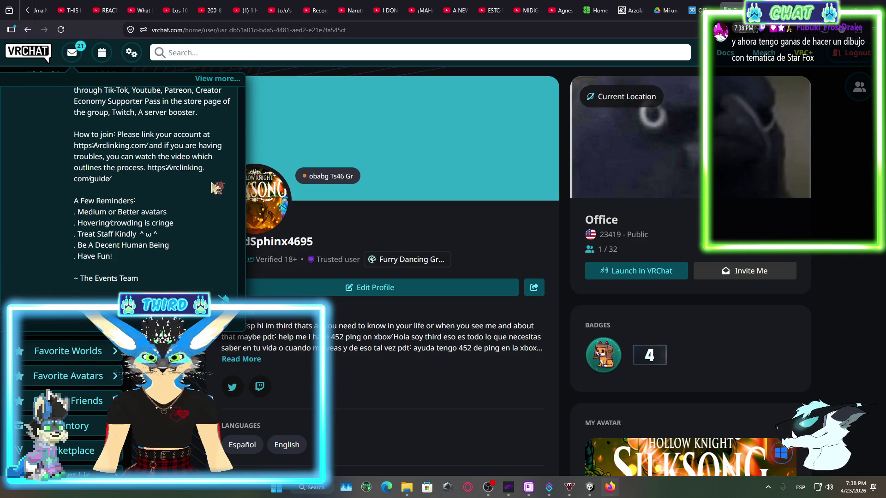
- On the full Messages page, acknowledge all the remaining announcements
click(218, 79)
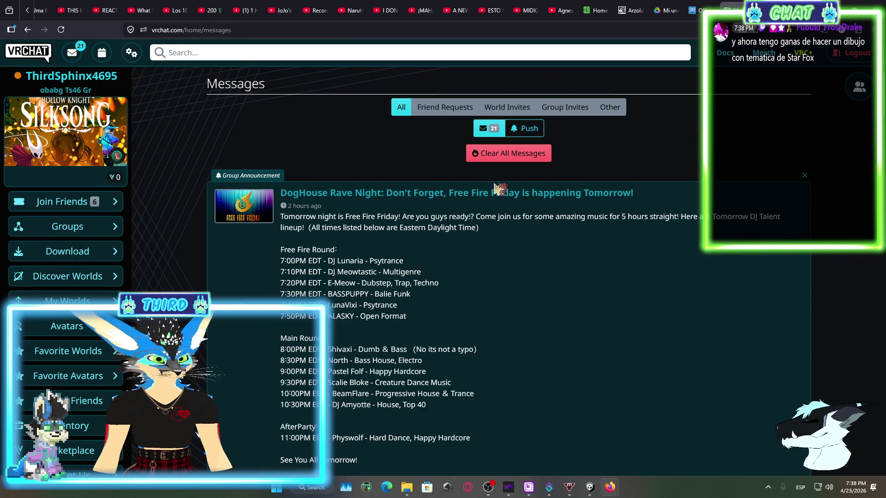
scroll(498, 295, down, 10)
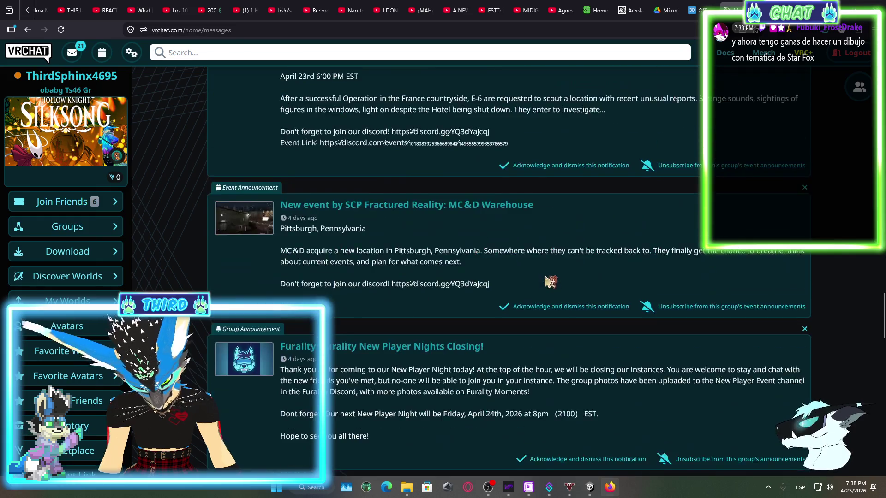
scroll(550, 282, down, 10)
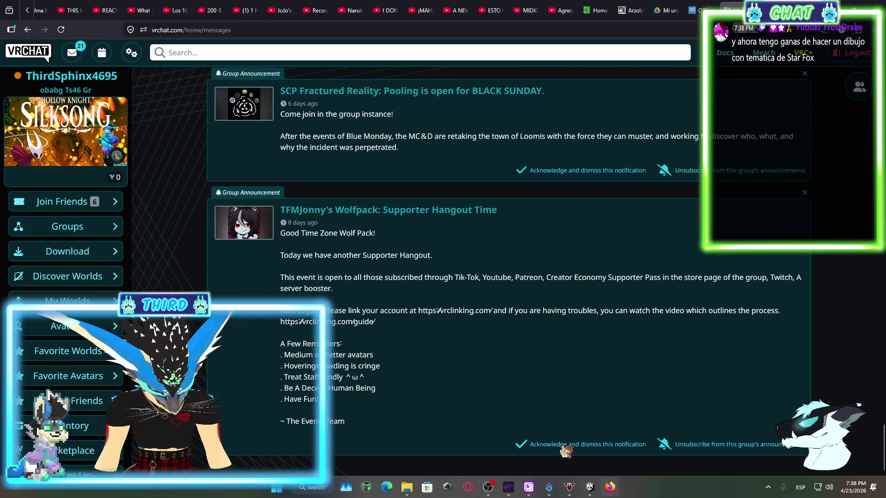
click(562, 444)
click(562, 444)
click(563, 445)
click(562, 450)
click(562, 450)
click(562, 450)
click(562, 450)
click(562, 450)
click(562, 450)
click(562, 450)
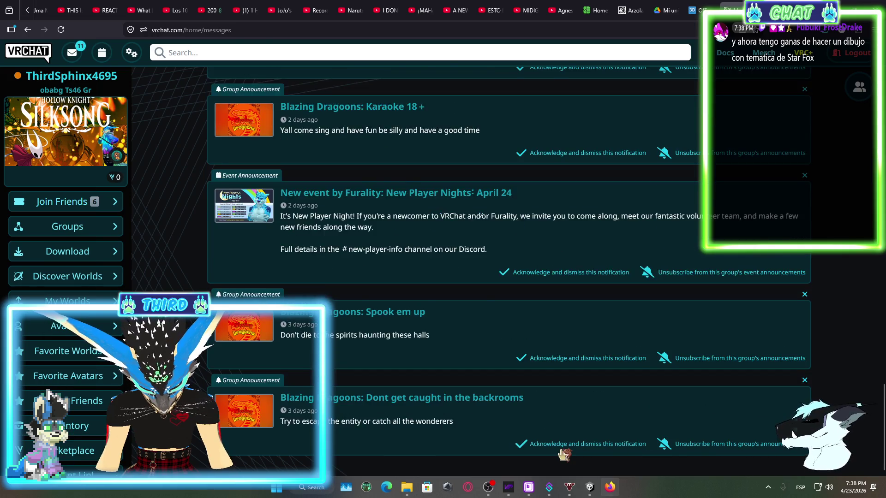
click(562, 450)
click(562, 450)
click(562, 450)
click(562, 450)
click(562, 450)
click(561, 450)
click(562, 450)
click(562, 450)
click(562, 450)
click(562, 450)
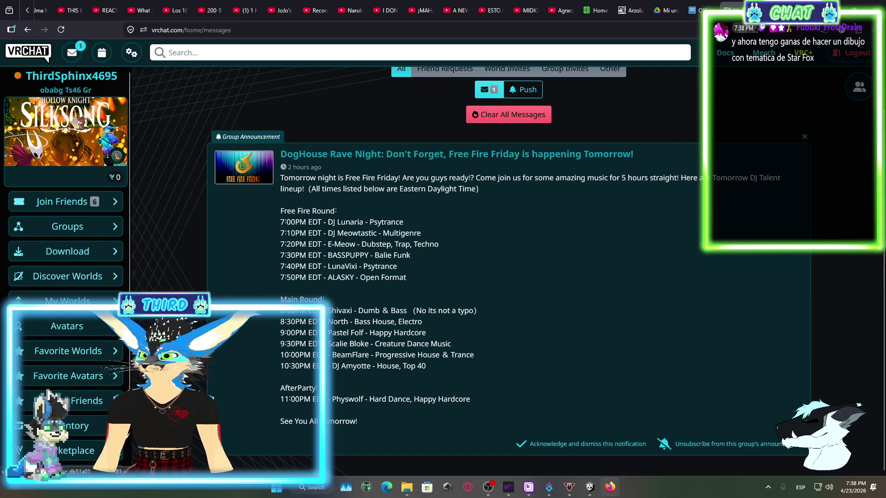
- Return to the profile, clear the last group announcement, and switch back to Unity
click(65, 122)
click(72, 52)
click(231, 96)
scroll(383, 185, down, 3)
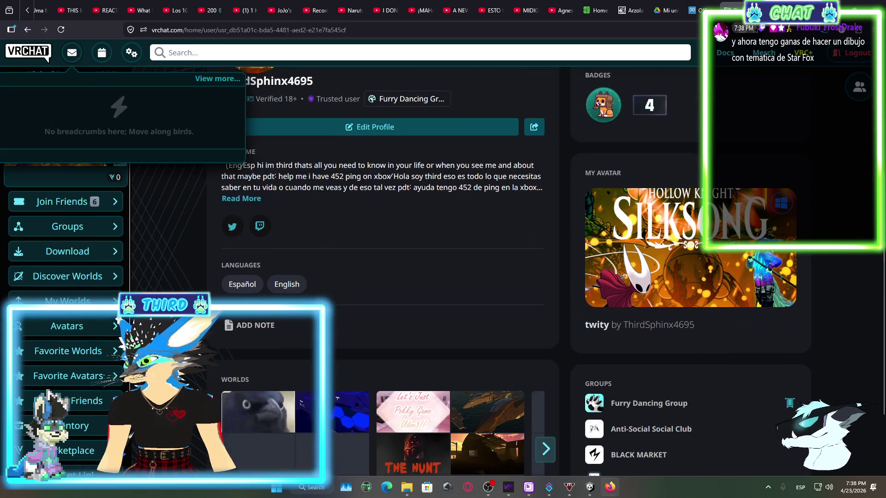
scroll(236, 203, up, 4)
click(235, 129)
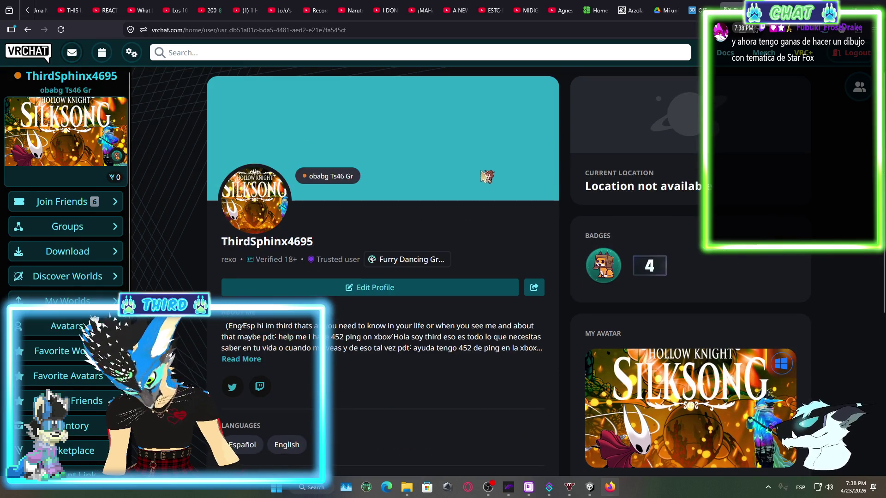
key(alt+Tab)
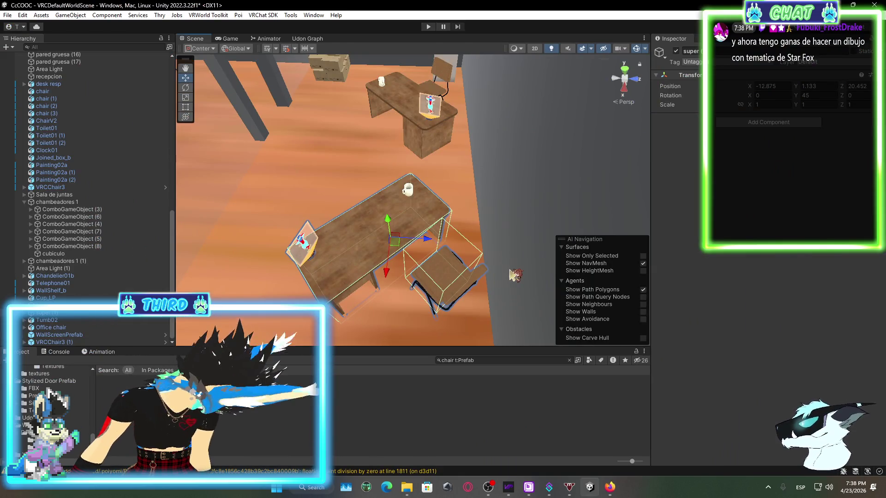
- Shift the left desk toward the right and reframe the view on the desks
mouse_move(408, 288)
mouse_down()
mouse_move(408, 217)
mouse_move(536, 184)
mouse_move(513, 168)
mouse_move(548, 185)
mouse_up()
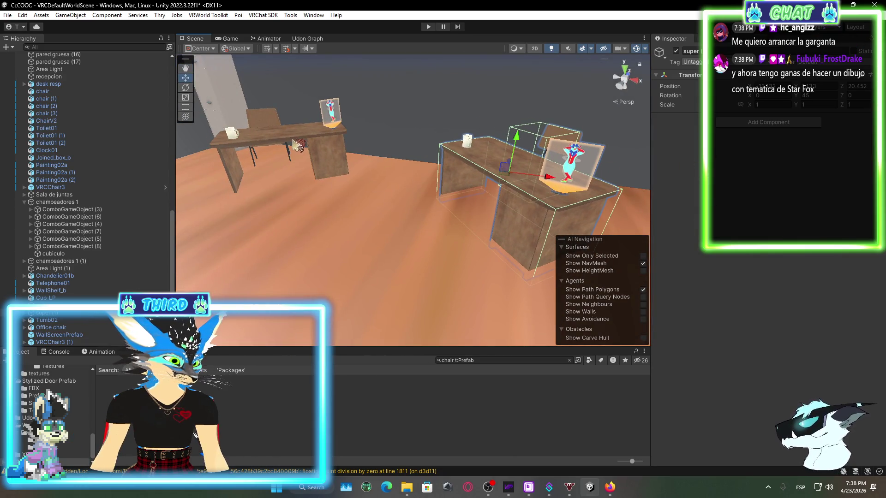
click(49, 314)
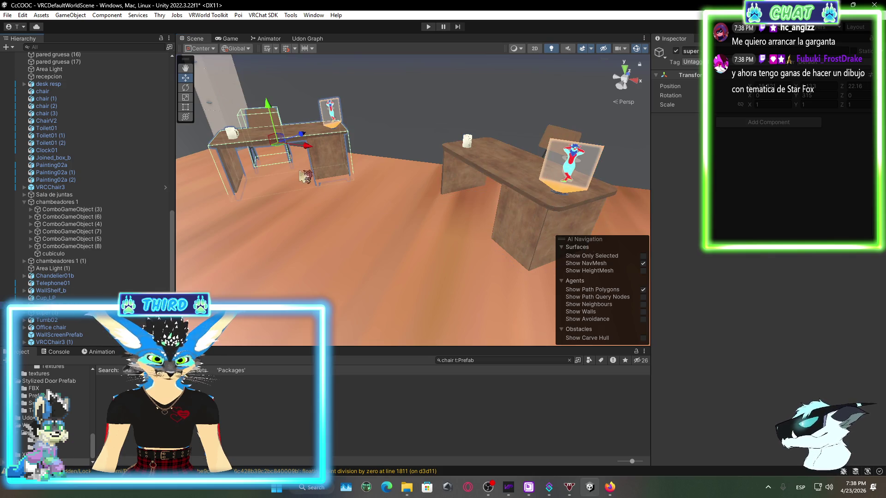
drag(316, 152, 350, 171)
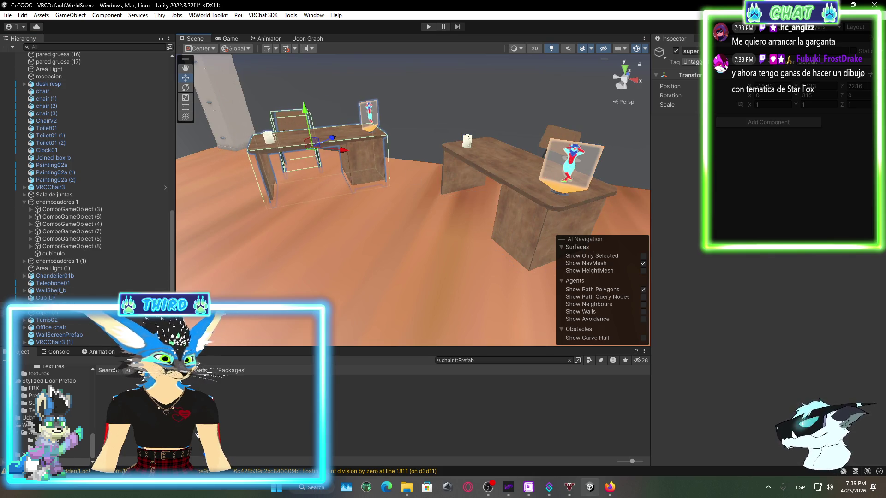
click(500, 231)
mouse_move(549, 190)
mouse_down()
mouse_move(476, 214)
mouse_move(351, 194)
mouse_up()
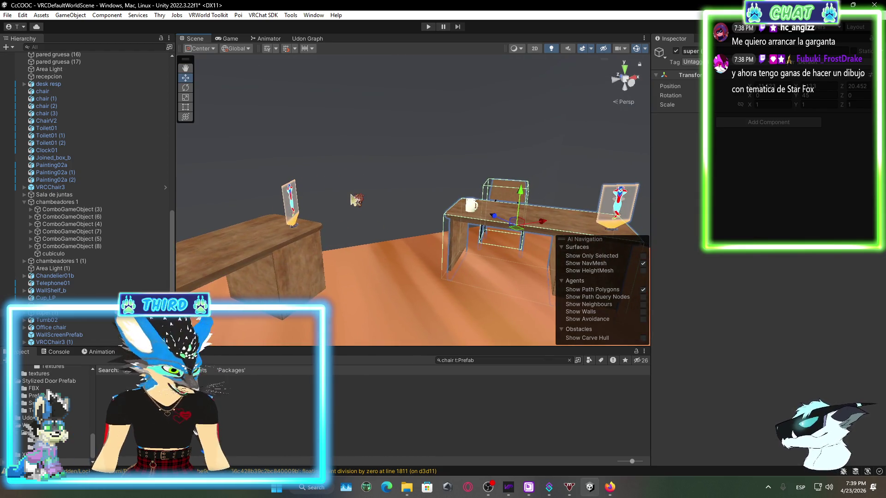
key(f)
click(533, 448)
drag(508, 300, 585, 269)
- Nudge the DisplayStandLarge in super (1) so its X and Z positions are -0.093
click(371, 243)
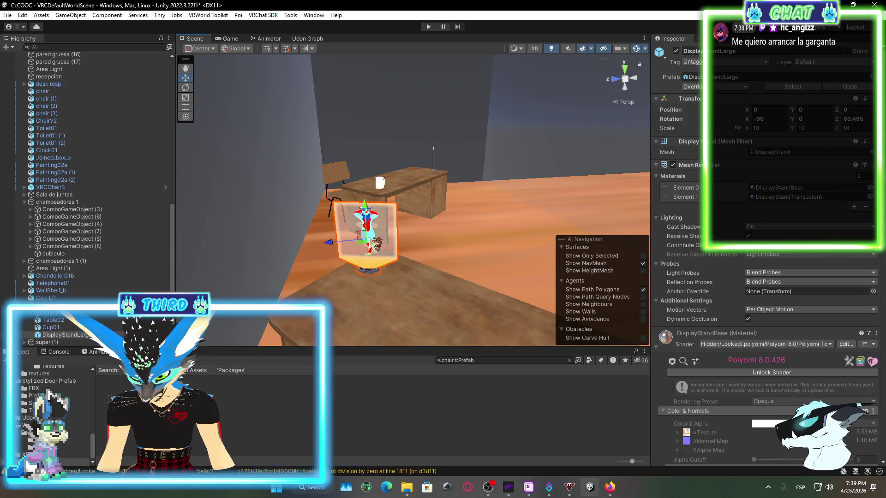
drag(341, 244, 352, 252)
mouse_move(429, 257)
mouse_down()
mouse_move(296, 225)
mouse_move(284, 235)
mouse_move(488, 237)
mouse_move(425, 257)
mouse_up()
click(295, 225)
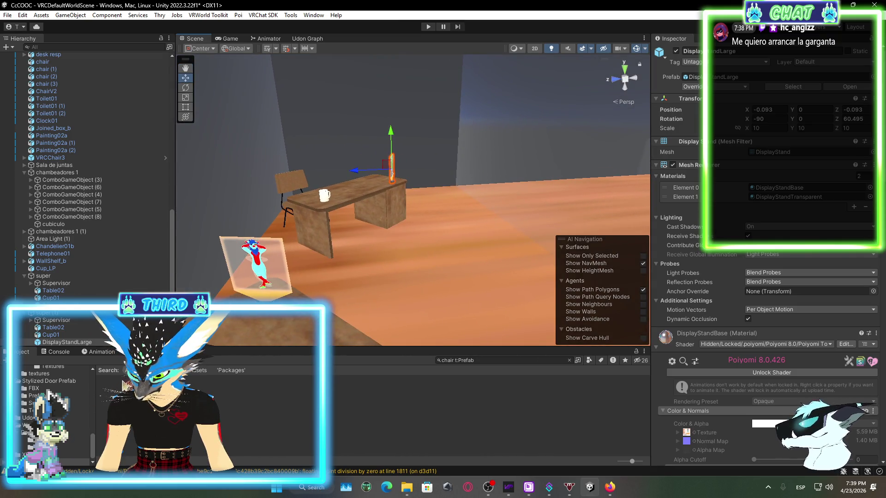
click(566, 360)
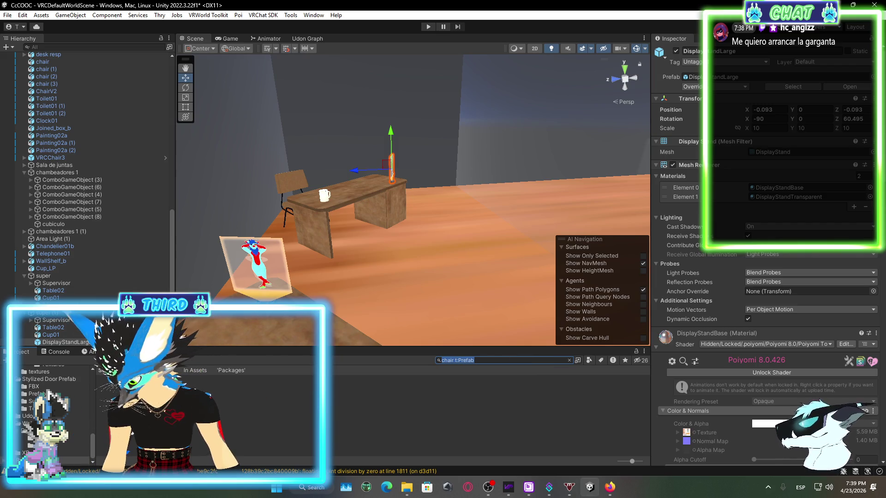
scroll(51, 415, up, 5)
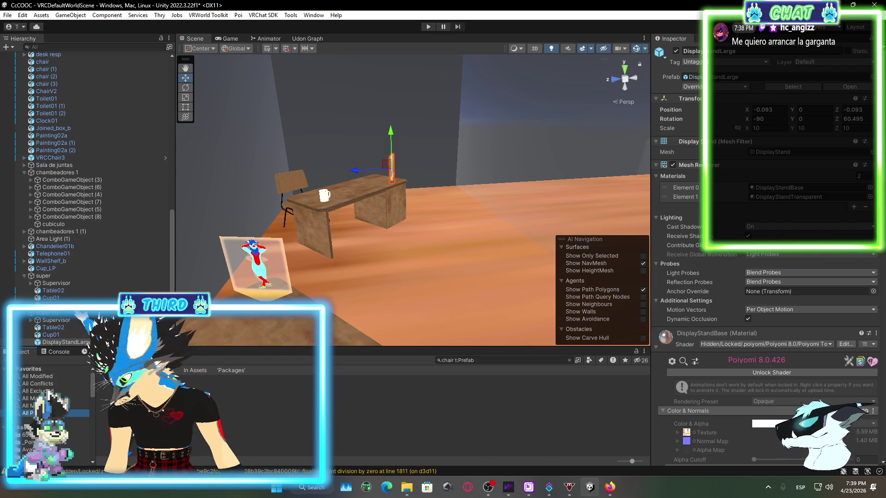
- Widen the Project search to all prefabs and drop a VRCMirror prefab into the room
key(BackSpace)
key(BackSpace)
key(BackSpace)
mouse_move(462, 258)
mouse_down()
mouse_move(471, 248)
mouse_move(406, 253)
mouse_up()
scroll(251, 409, down, 2)
scroll(252, 408, down, 1)
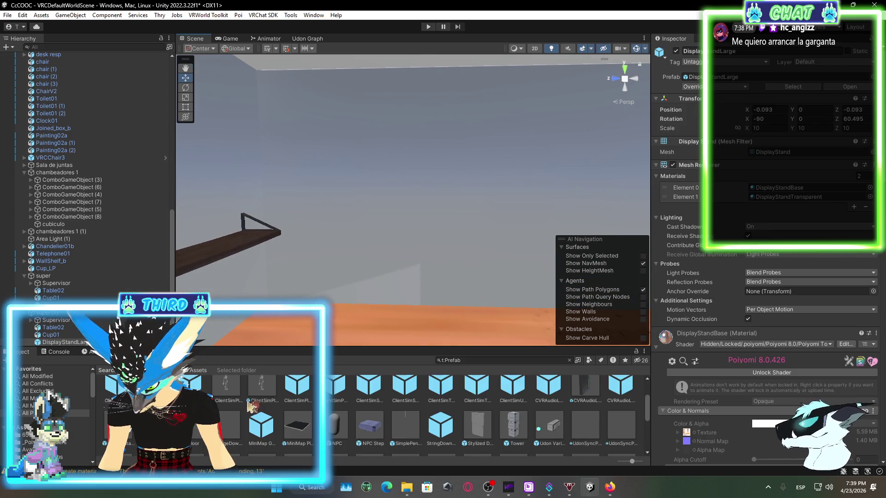
scroll(251, 401, down, 5)
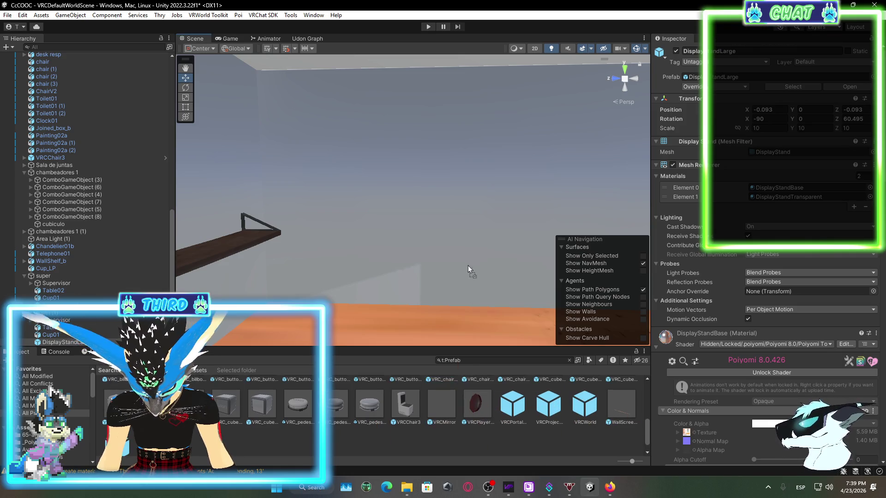
click(442, 397)
mouse_move(461, 261)
mouse_down()
mouse_move(420, 331)
mouse_move(386, 296)
mouse_move(375, 156)
mouse_move(458, 280)
mouse_move(402, 302)
mouse_move(481, 279)
mouse_move(402, 300)
mouse_move(347, 269)
mouse_move(349, 92)
mouse_move(389, 157)
mouse_move(466, 180)
mouse_move(526, 174)
mouse_move(470, 180)
mouse_move(492, 203)
mouse_move(469, 216)
mouse_move(453, 188)
mouse_move(235, 166)
mouse_up()
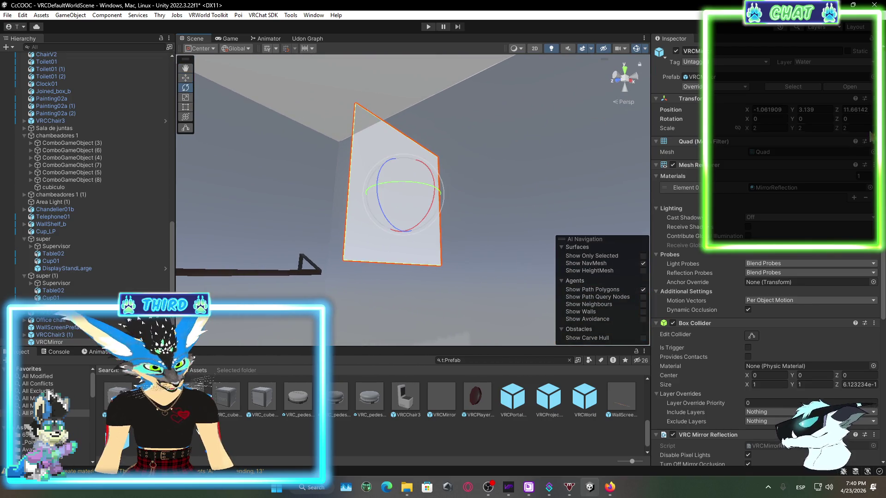
- Rotate the mirror to 90° on Y and shift it slightly along the wall
click(813, 119)
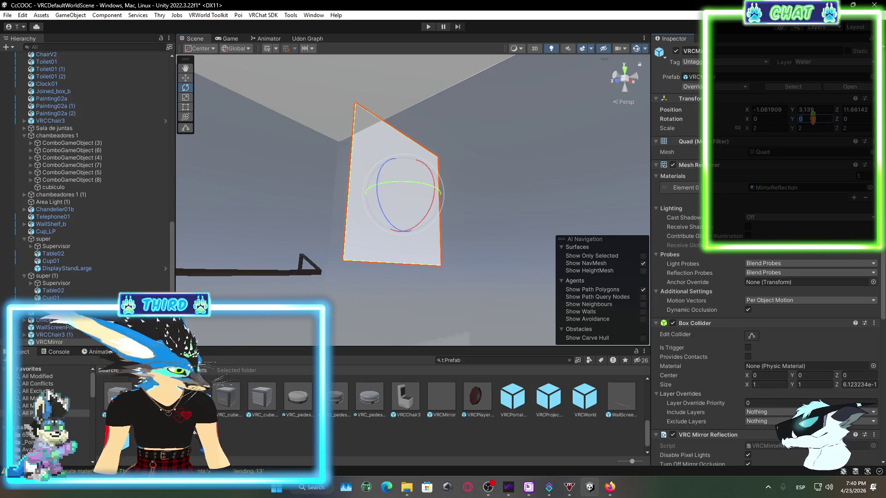
text(90)
mouse_move(352, 228)
mouse_down()
mouse_move(453, 243)
mouse_move(463, 263)
mouse_move(390, 150)
mouse_up()
key(f)
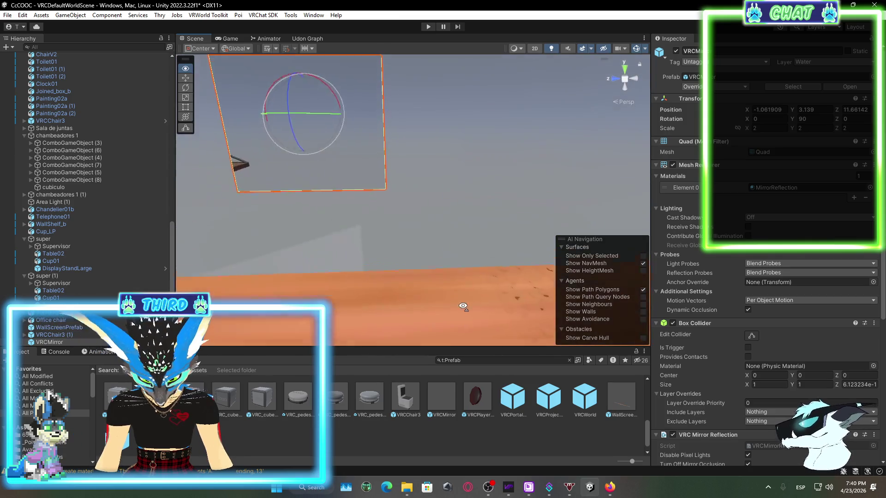
click(186, 78)
drag(274, 179, 277, 181)
- Stretch the mirror into a wide wall mirror of about 8.22 × 3.34
click(185, 107)
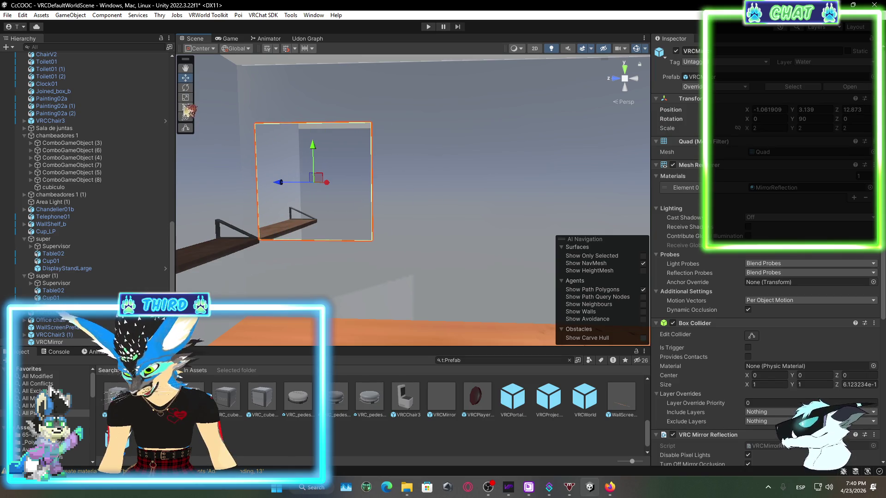
mouse_move(373, 179)
mouse_down()
mouse_move(461, 185)
mouse_move(409, 217)
mouse_up()
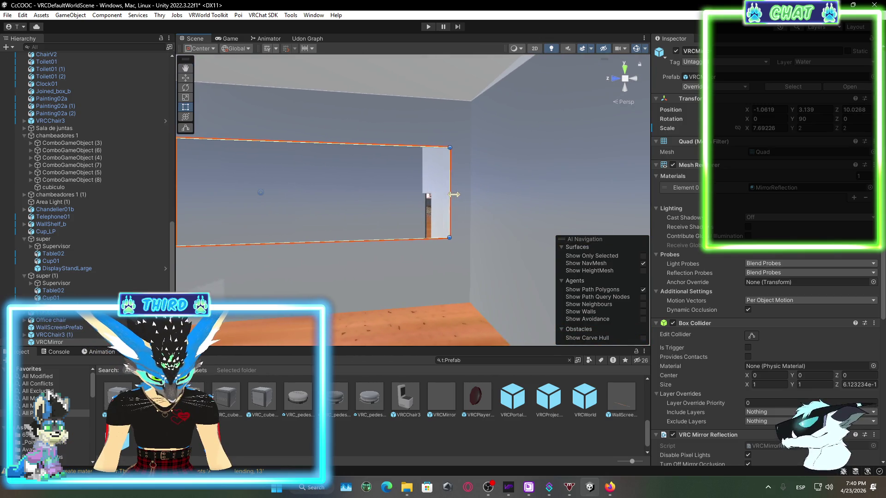
drag(471, 197, 473, 197)
drag(385, 143, 396, 97)
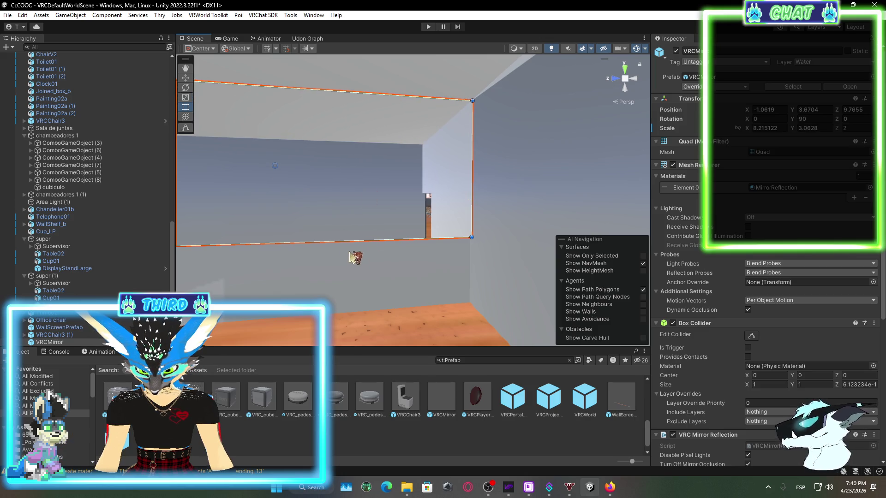
drag(335, 251, 337, 241)
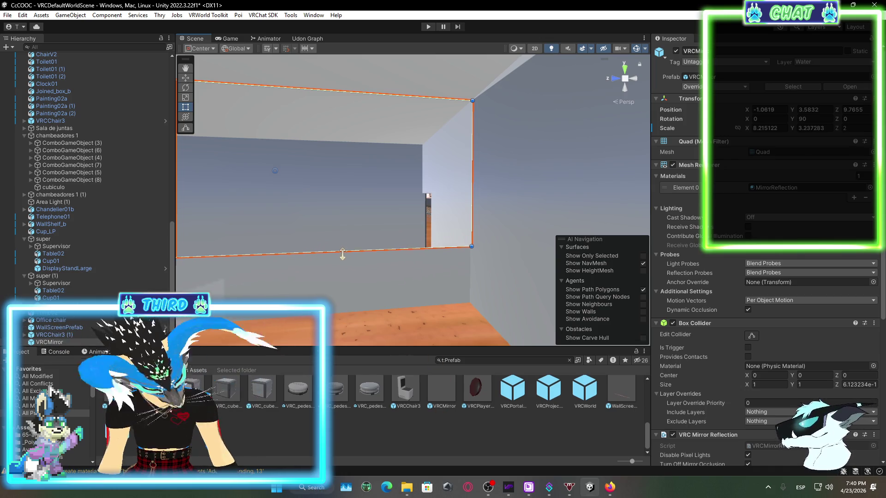
- Reselect the mirror and move it to X near zero
click(394, 238)
mouse_move(389, 239)
mouse_down()
mouse_move(420, 228)
mouse_move(398, 225)
mouse_move(433, 262)
mouse_move(403, 249)
mouse_move(488, 252)
mouse_move(431, 251)
mouse_move(465, 274)
mouse_move(396, 277)
mouse_move(333, 259)
mouse_up()
click(431, 252)
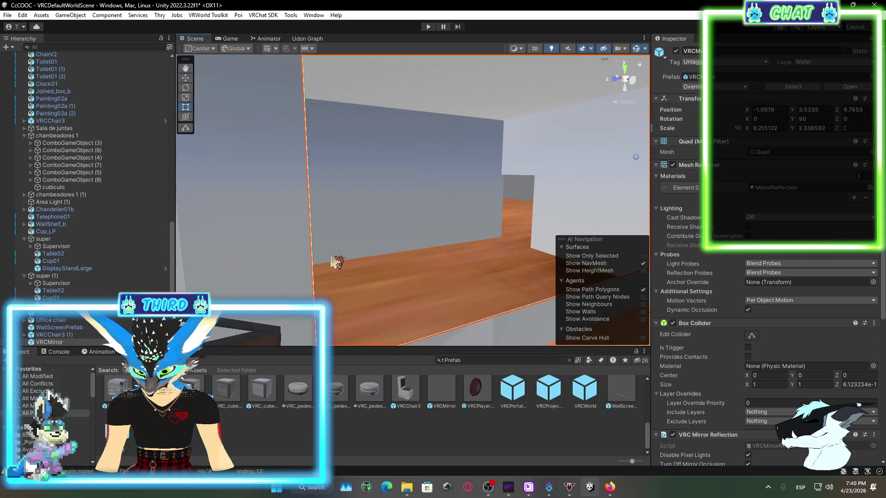
click(185, 78)
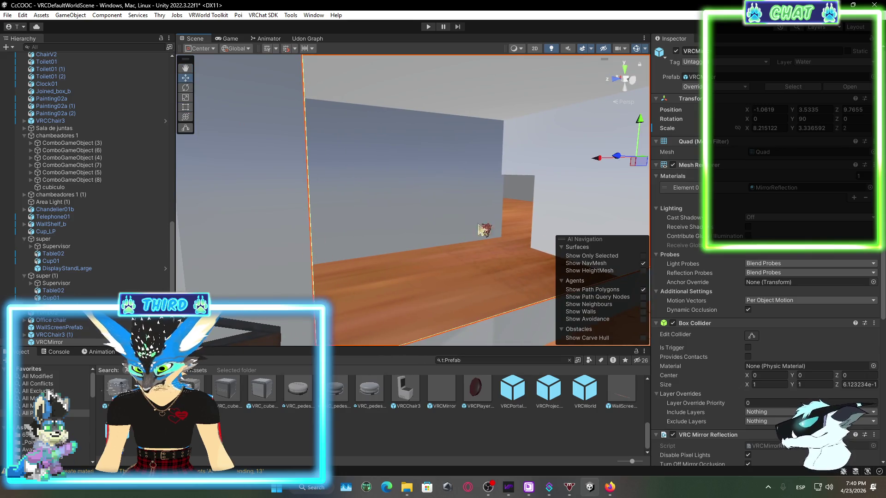
key(f)
drag(465, 191, 421, 192)
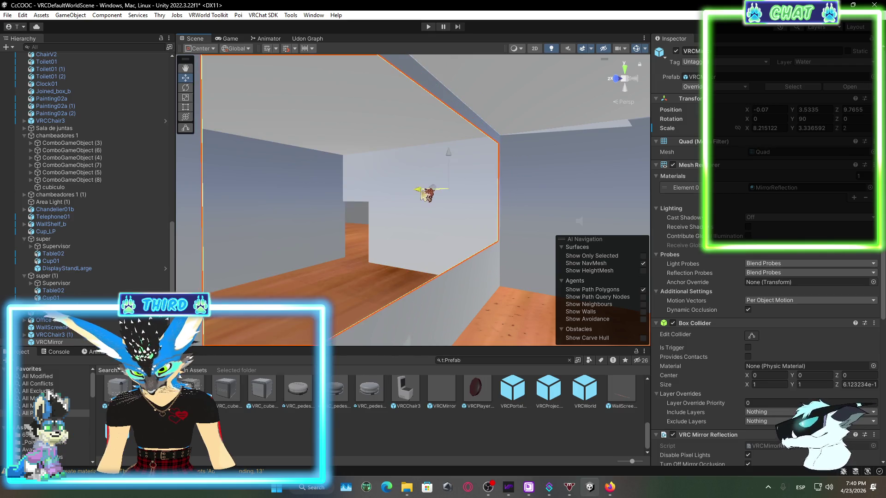
- Resize the mirror's edges to about 9.84 × 3.63, raised to Y 3.68
drag(517, 257, 471, 256)
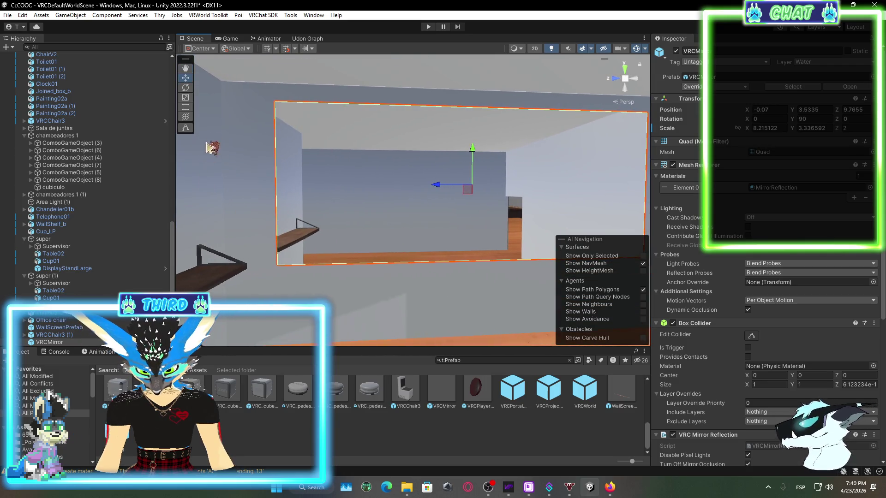
click(186, 109)
drag(271, 167, 212, 158)
drag(307, 103, 315, 87)
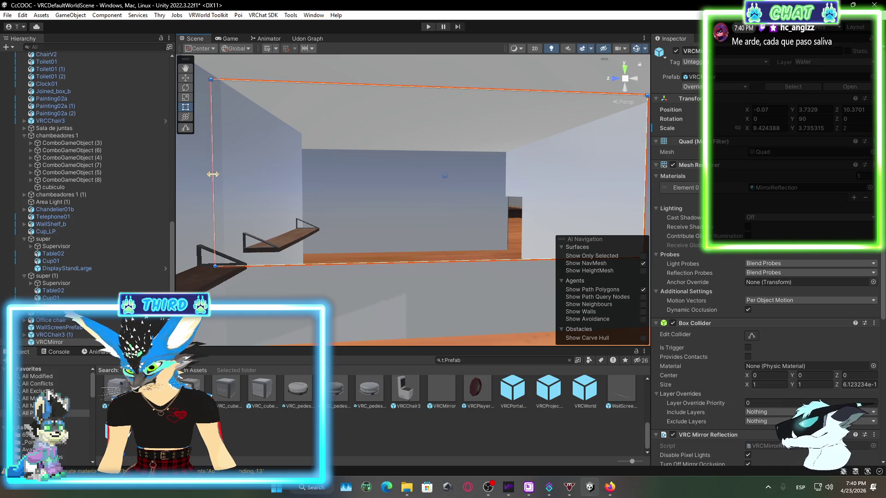
drag(223, 176, 224, 175)
scroll(369, 208, up, 5)
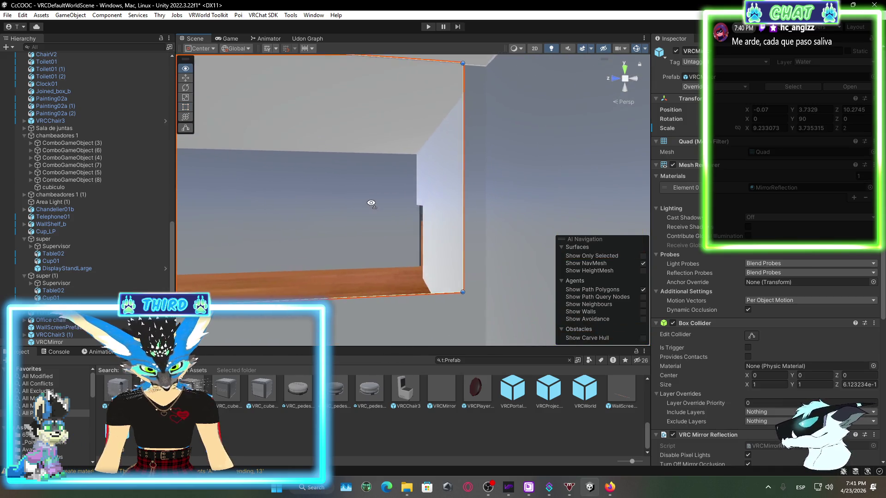
drag(423, 226, 452, 231)
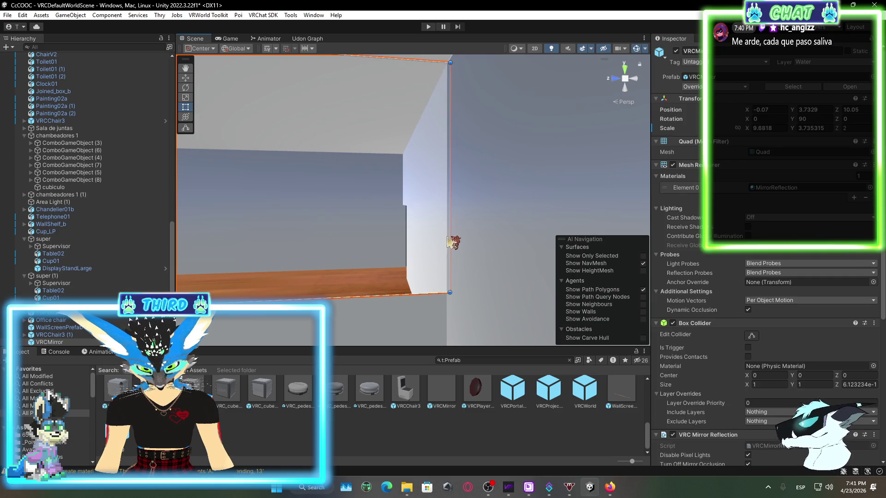
click(450, 242)
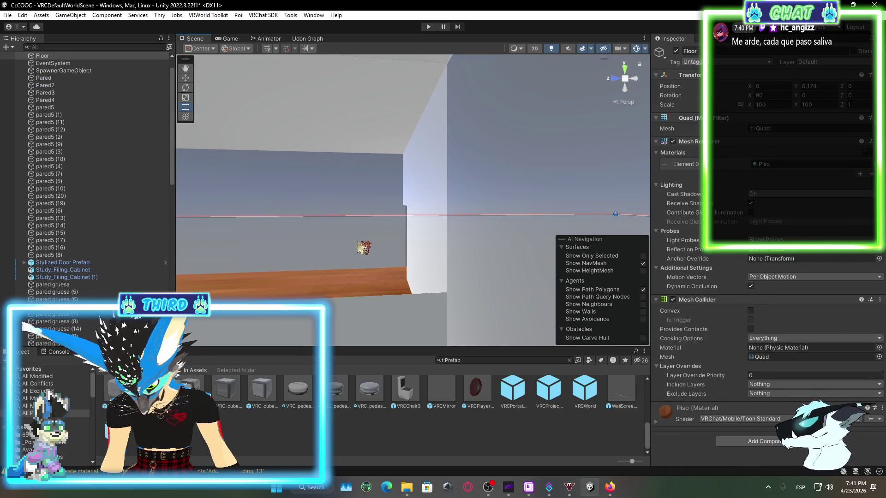
scroll(56, 318, down, 10)
click(51, 342)
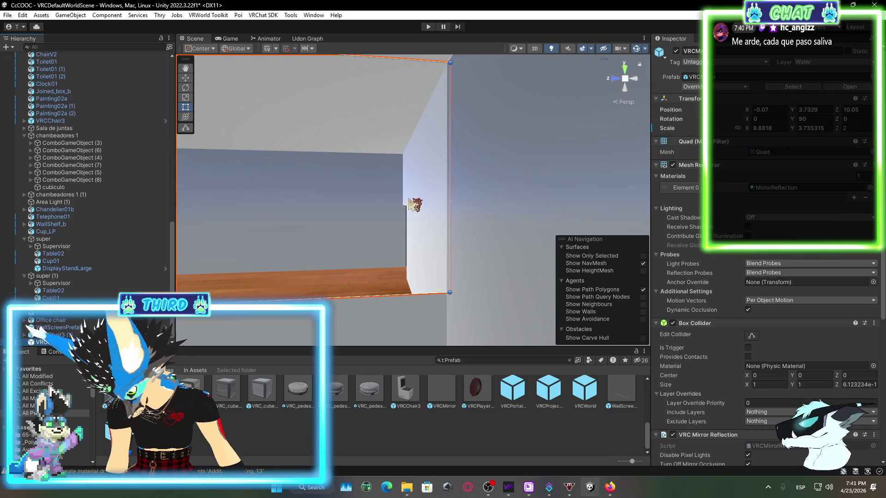
mouse_move(450, 187)
mouse_down()
mouse_move(318, 224)
mouse_move(353, 221)
mouse_move(382, 306)
mouse_move(458, 321)
mouse_move(415, 256)
mouse_move(409, 304)
mouse_up()
drag(400, 206, 401, 210)
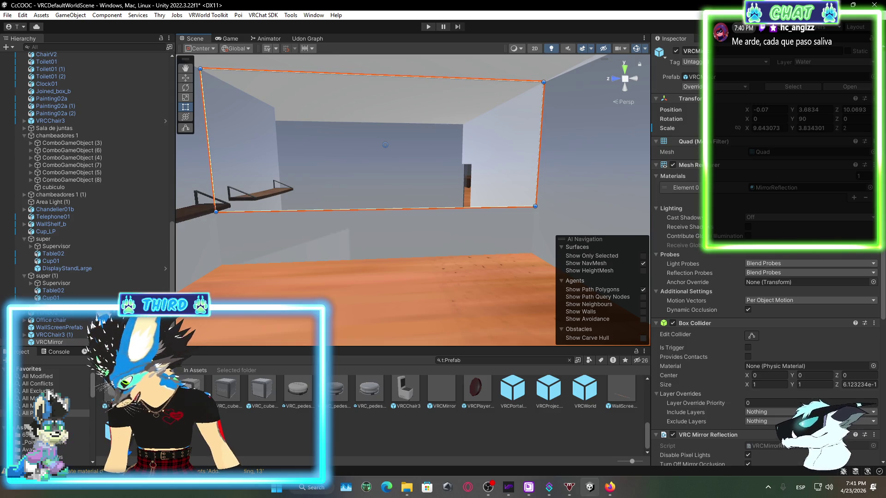
- Clear the prefab search and show the Assets folders, selecting chair and Materials
click(23, 428)
scroll(282, 420, up, 3)
click(262, 399)
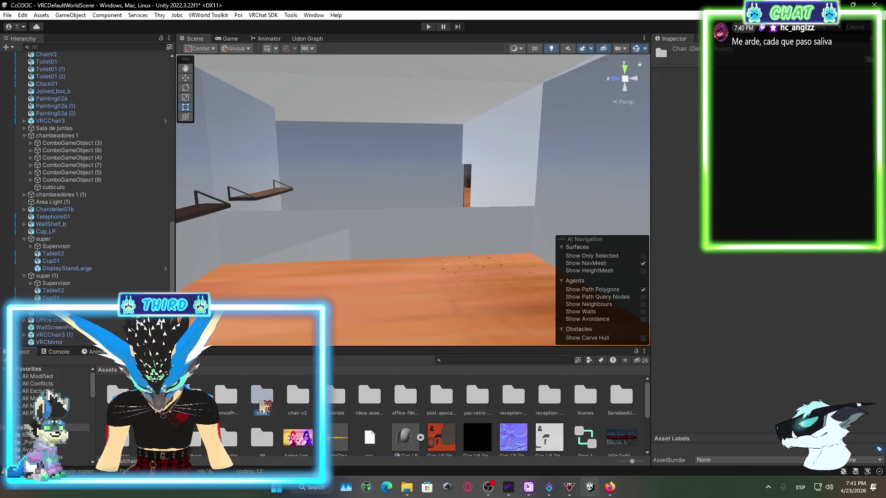
click(346, 400)
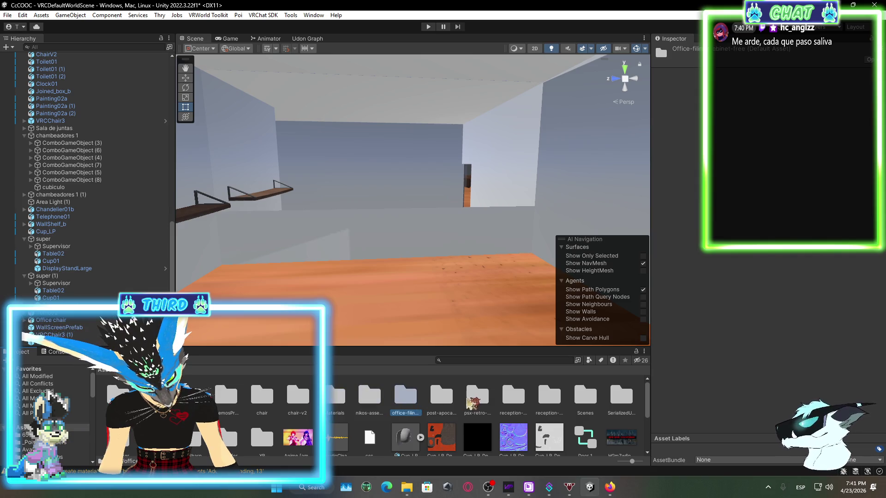
- Browse the ruined chair pack, psx-retro and low-poly reception desk asset folders
double_click(442, 405)
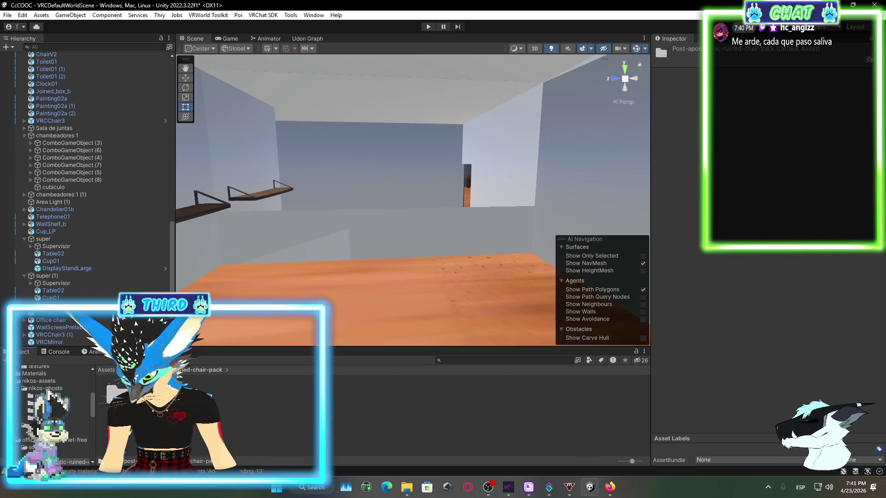
double_click(115, 392)
click(107, 371)
click(477, 396)
click(549, 398)
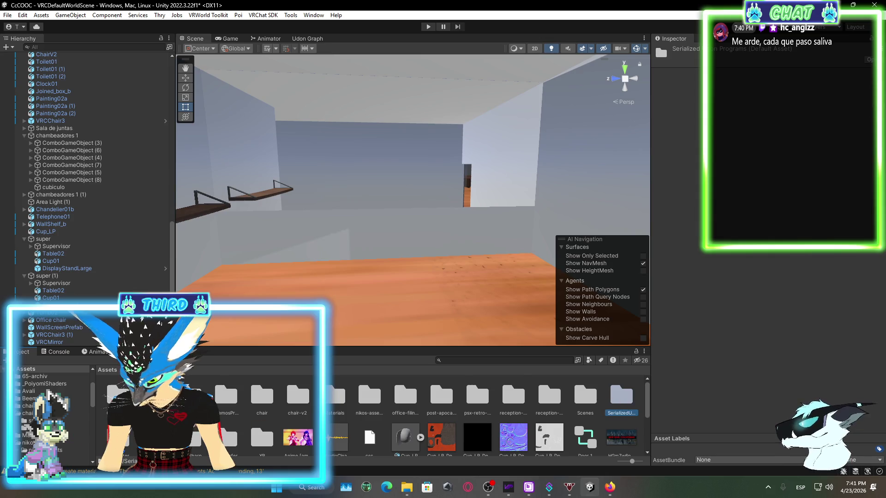
- Open the Soviet interior props' sketch/Meshes_fbx folder and try the Bath_Closet mesh in the scene
scroll(585, 416, down, 1)
double_click(621, 383)
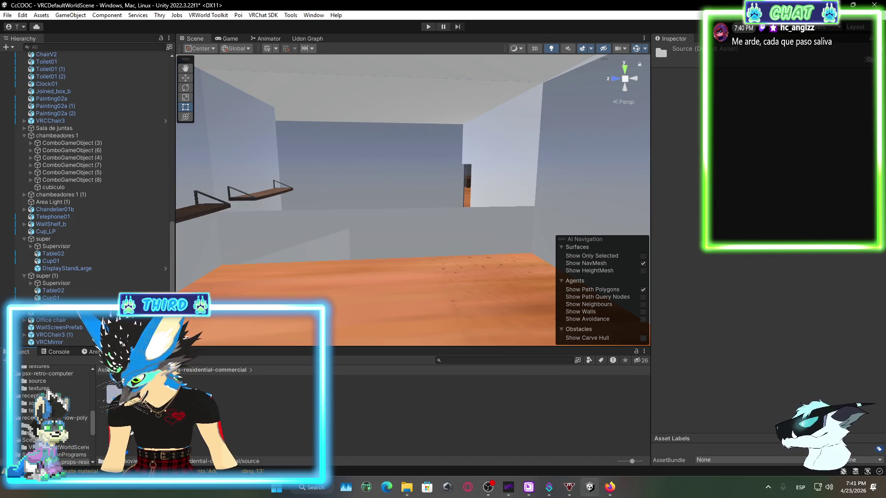
key(Return)
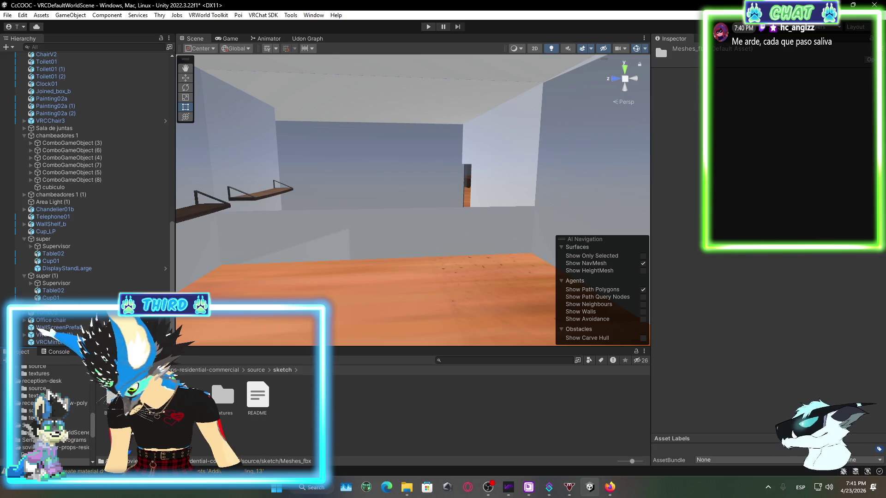
key(Return)
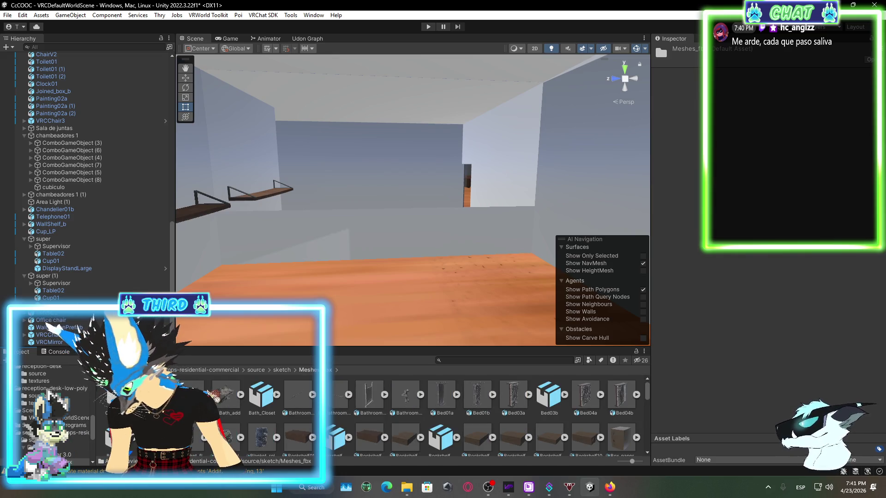
mouse_move(245, 407)
mouse_down()
mouse_move(343, 281)
mouse_move(252, 279)
mouse_move(252, 348)
mouse_up()
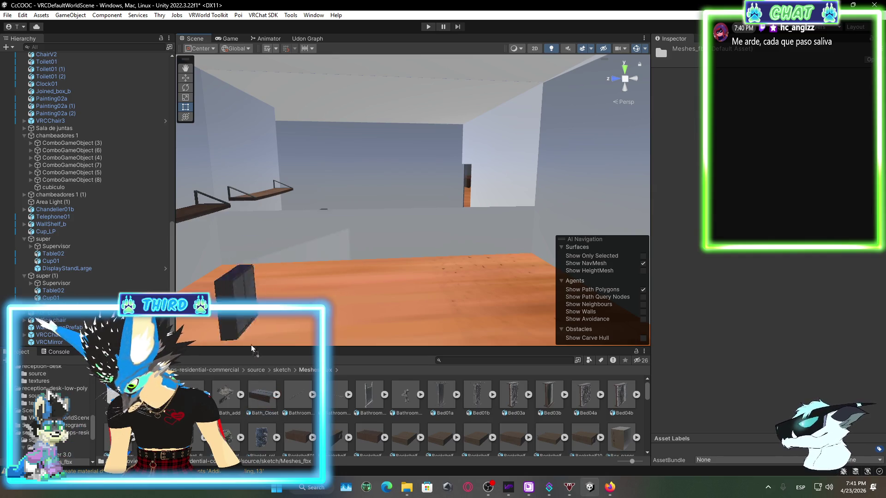
drag(201, 436, 295, 436)
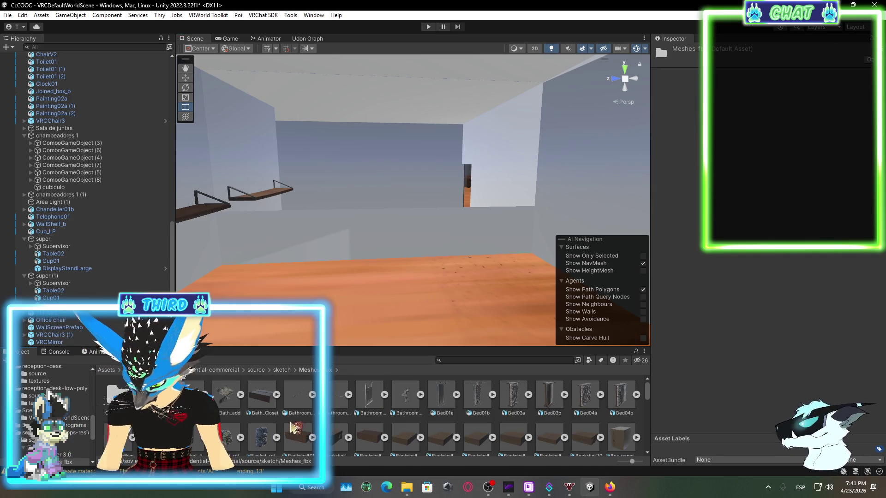
- Open OptimizedShaders and M_Interior, then view the Poiyomi World shader's import settings
double_click(118, 394)
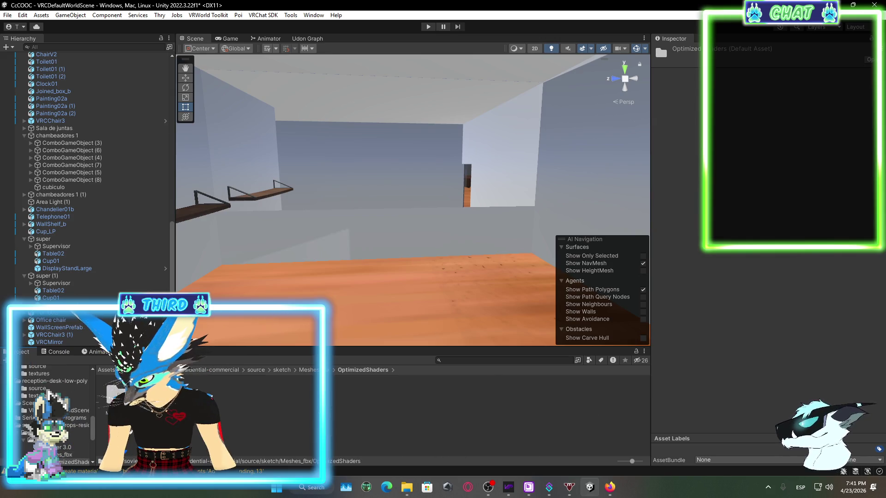
double_click(117, 395)
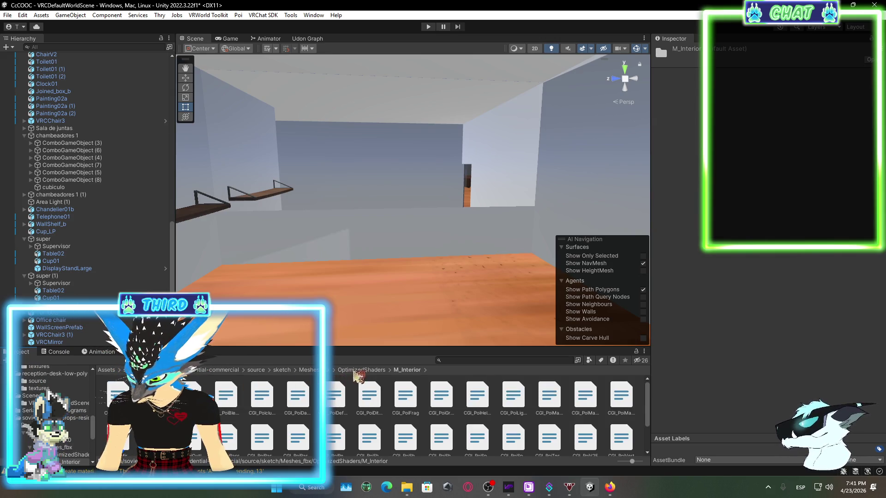
click(355, 372)
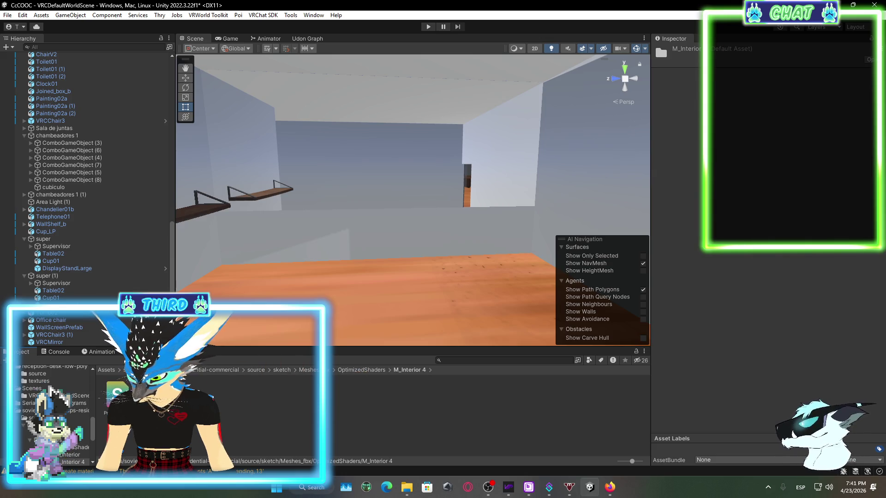
click(118, 395)
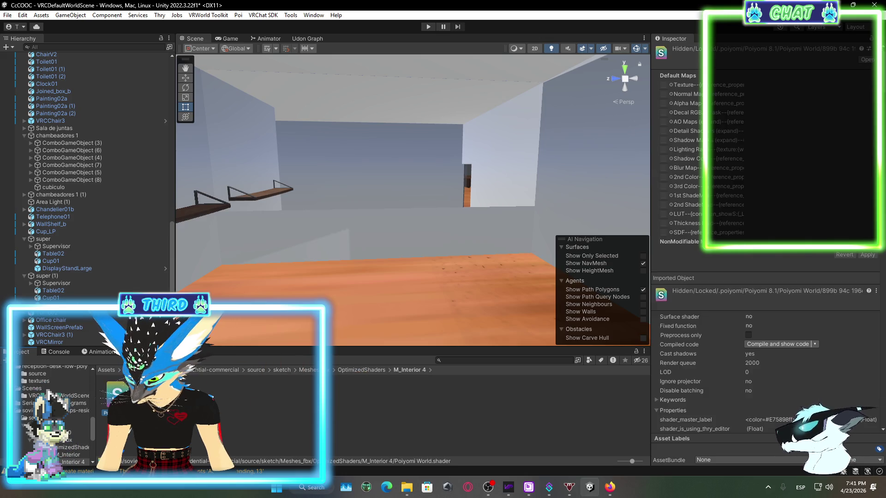
- Return to Meshes_fbx, scroll to the Chair04–Chair08, Chandelier and Closet01 meshes, and deselect
click(307, 370)
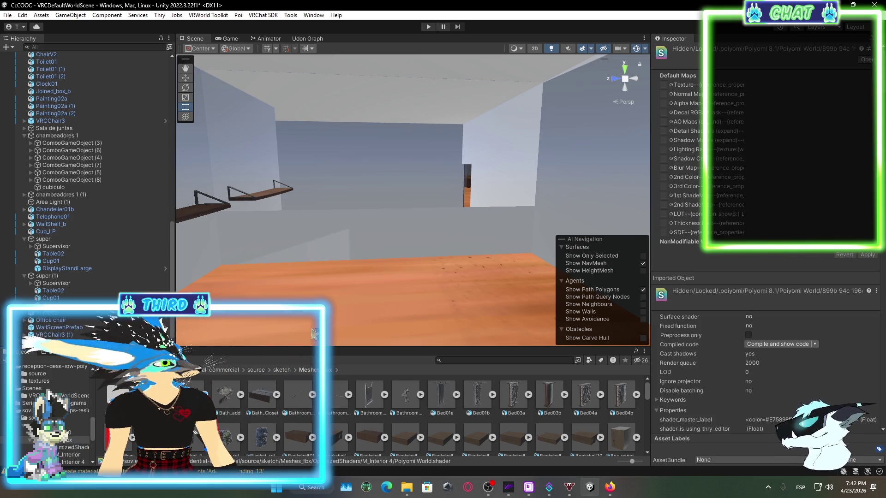
scroll(554, 397, down, 5)
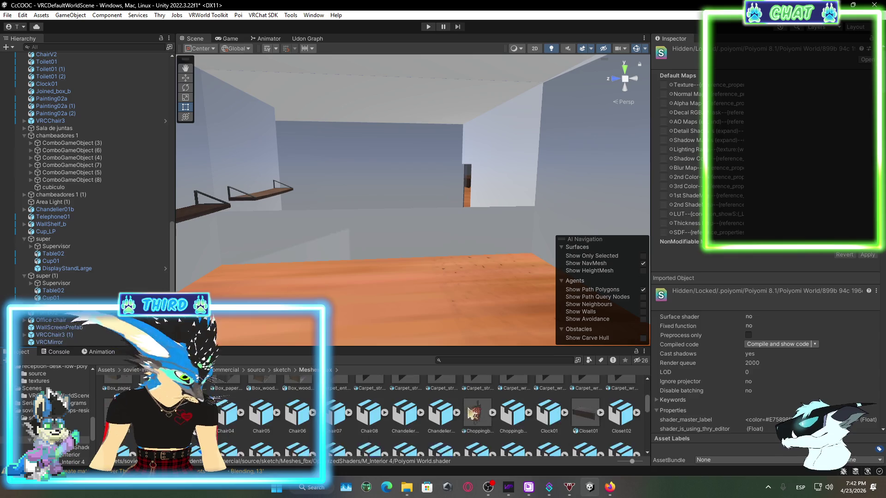
click(500, 395)
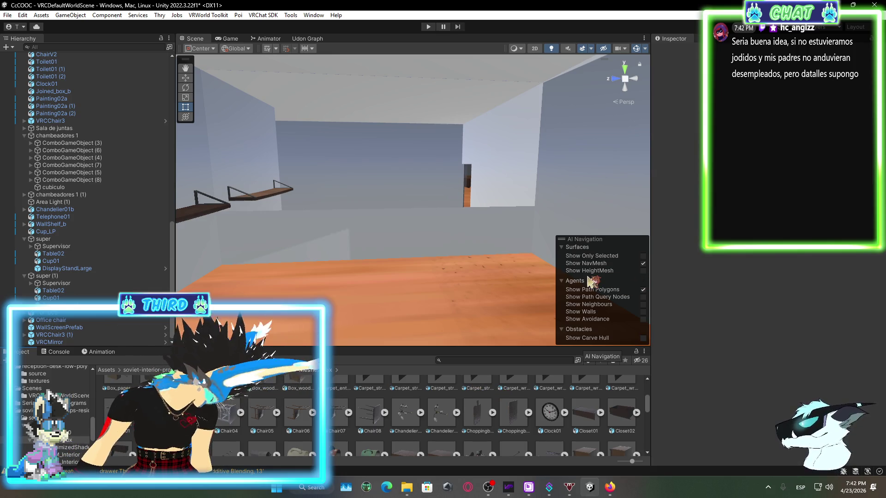
- Check the live stream in OBS, then bring up the VRChat profile page in the browser
click(489, 489)
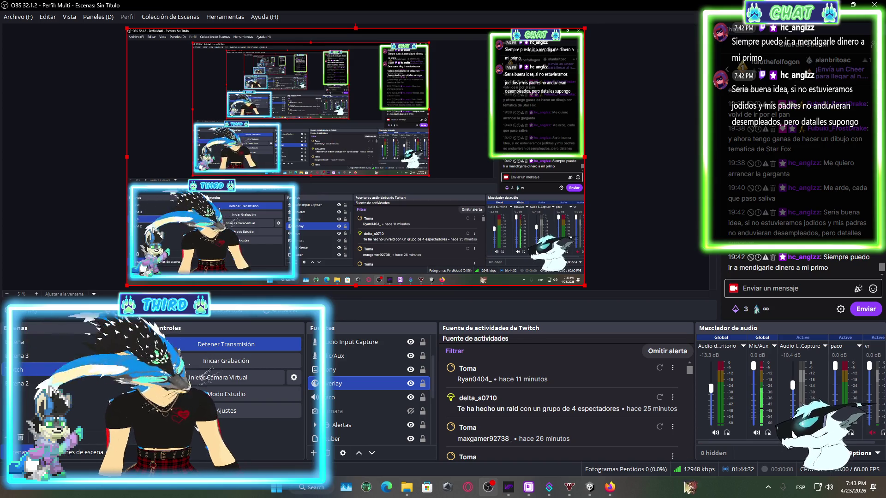
click(587, 491)
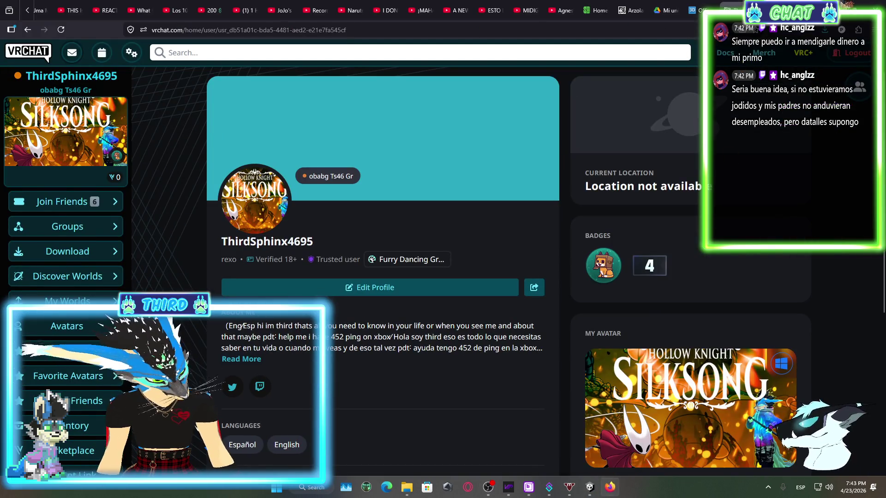
- Leave the browser via OBS and bring the Unity editor with the office scene back up
click(590, 491)
click(591, 489)
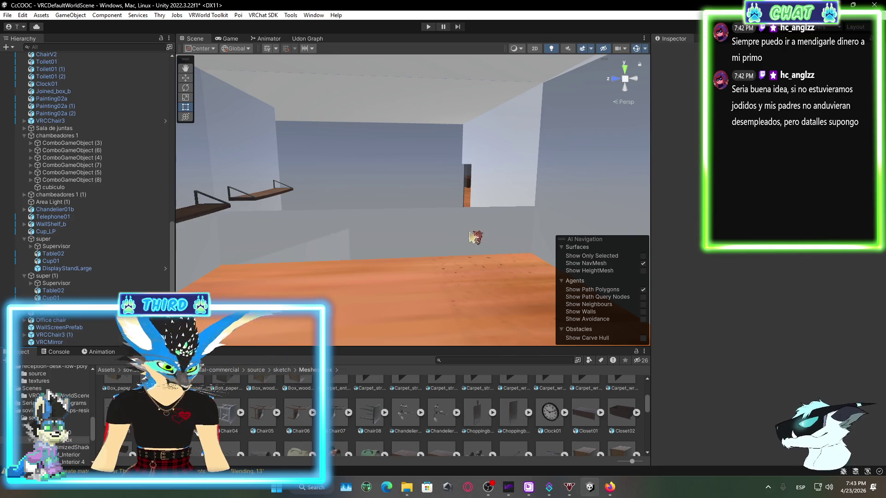
- Preview a dark prop mesh and a cabinet mesh in the room without placing them
scroll(394, 434, down, 1)
scroll(336, 408, down, 1)
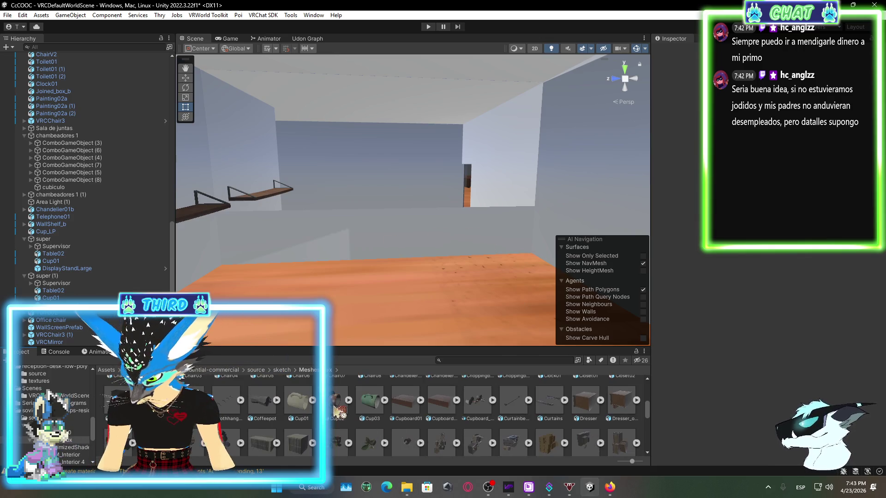
mouse_move(196, 376)
mouse_down()
mouse_move(377, 299)
mouse_move(295, 199)
mouse_move(272, 320)
mouse_move(537, 364)
mouse_up()
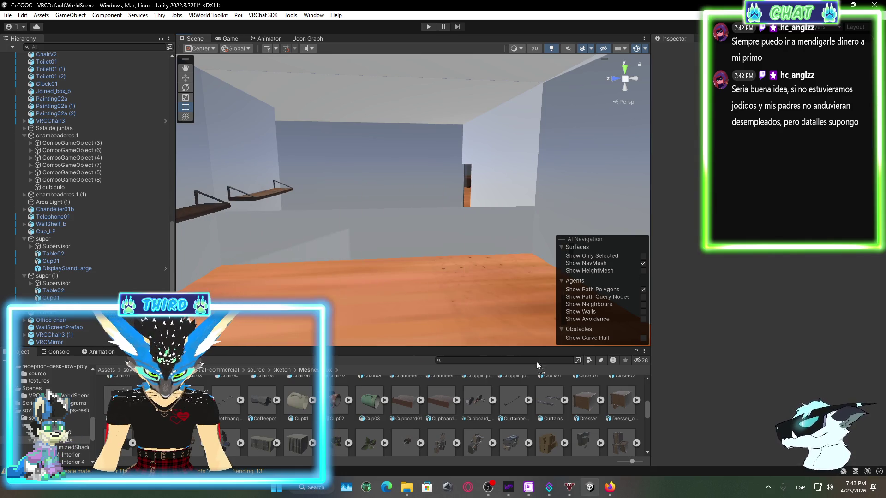
scroll(378, 459, down, 1)
scroll(378, 459, down, 1)
mouse_move(262, 408)
mouse_down()
mouse_move(263, 337)
mouse_move(390, 301)
mouse_move(509, 334)
mouse_move(514, 319)
mouse_move(280, 434)
mouse_move(275, 419)
mouse_up()
scroll(276, 429, down, 1)
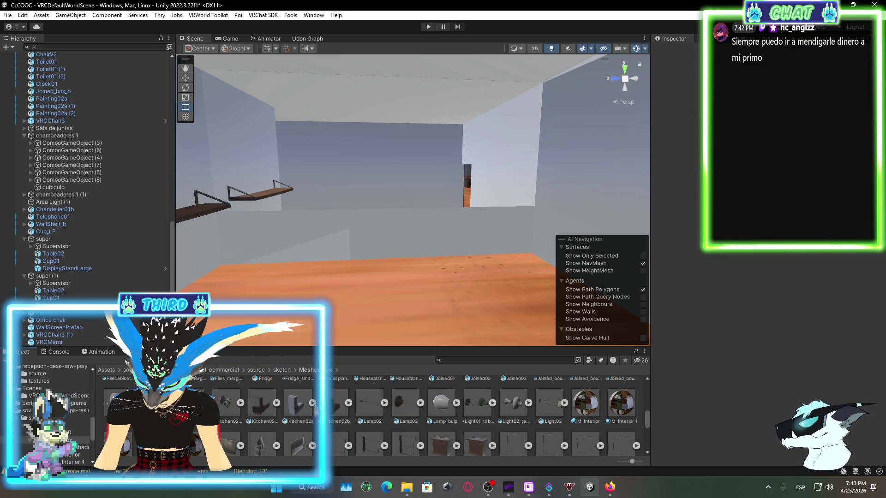
- Inspect Kitchen02a's material import settings and preview it on the room floor
click(297, 412)
mouse_move(298, 406)
mouse_down()
mouse_move(369, 275)
mouse_move(337, 369)
mouse_up()
mouse_move(331, 434)
mouse_down()
mouse_move(408, 285)
mouse_move(309, 432)
mouse_up()
drag(225, 433, 302, 349)
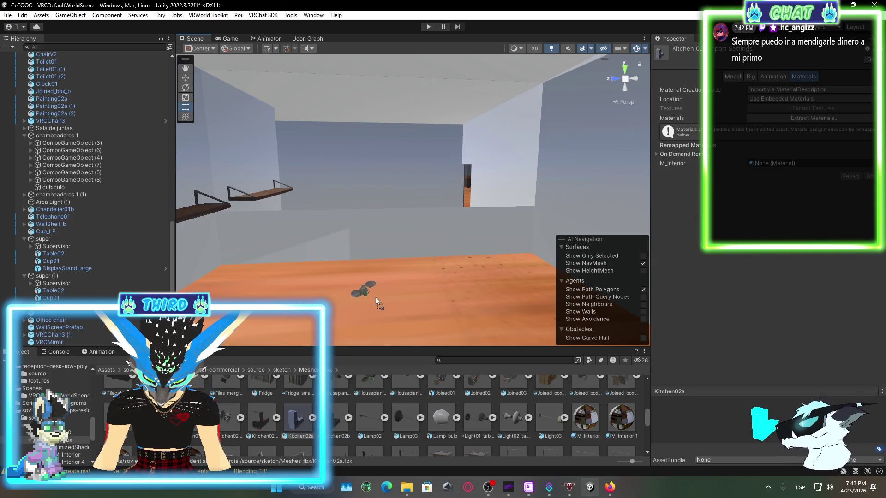
scroll(383, 422, down, 2)
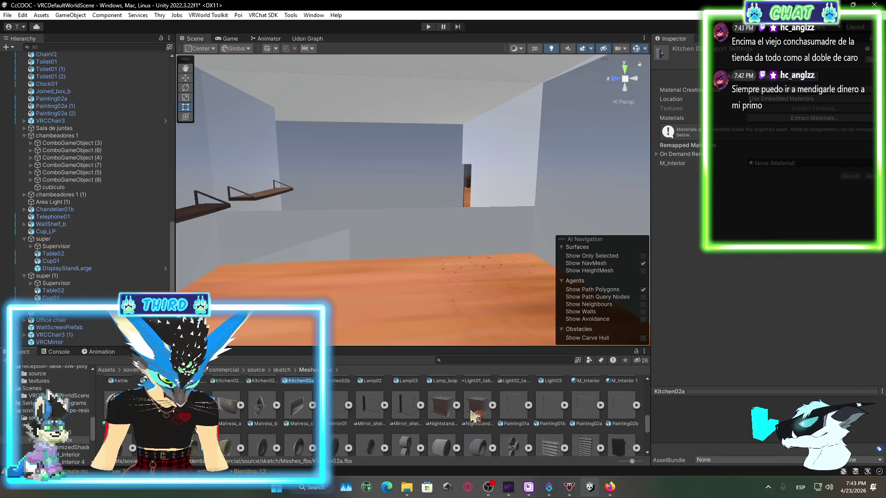
mouse_move(442, 412)
mouse_down()
mouse_move(490, 292)
mouse_move(443, 406)
mouse_move(402, 427)
mouse_move(403, 419)
mouse_up()
scroll(402, 419, down, 1)
mouse_move(230, 405)
mouse_down()
mouse_move(368, 264)
mouse_move(361, 308)
mouse_move(289, 436)
mouse_up()
scroll(289, 436, down, 1)
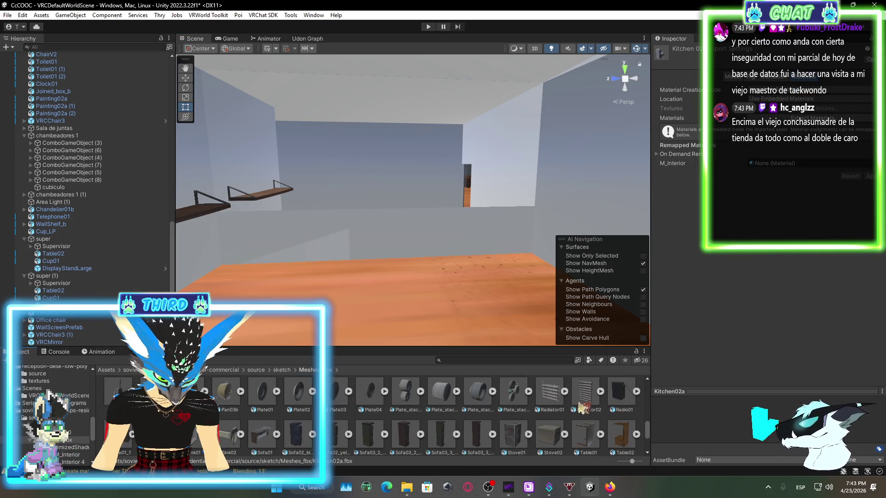
scroll(458, 416, down, 1)
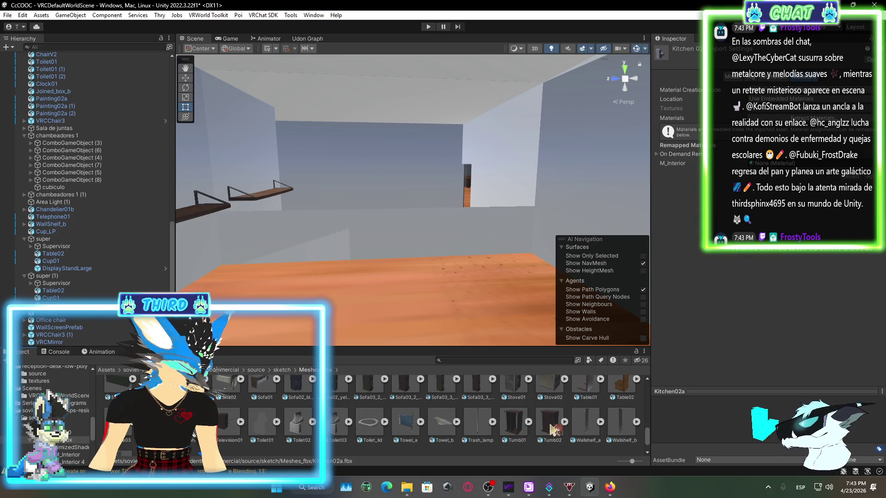
drag(553, 429, 519, 302)
mouse_move(583, 388)
mouse_down()
mouse_move(421, 336)
mouse_move(444, 177)
mouse_up()
mouse_move(460, 273)
mouse_down()
mouse_move(531, 421)
mouse_move(574, 418)
mouse_up()
scroll(543, 416, down, 3)
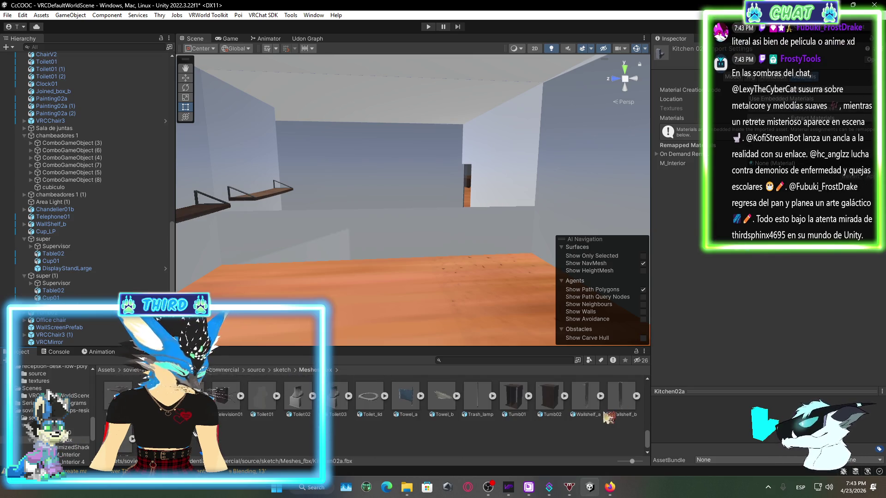
scroll(293, 436, up, 3)
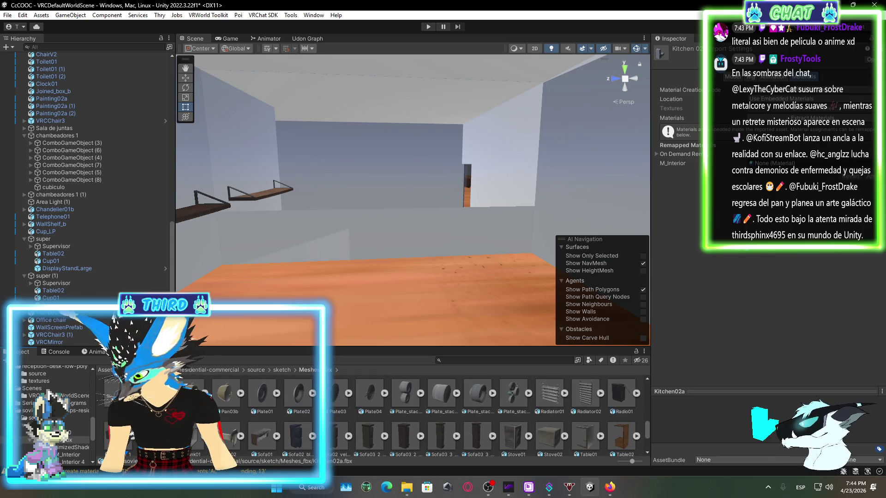
scroll(236, 422, up, 4)
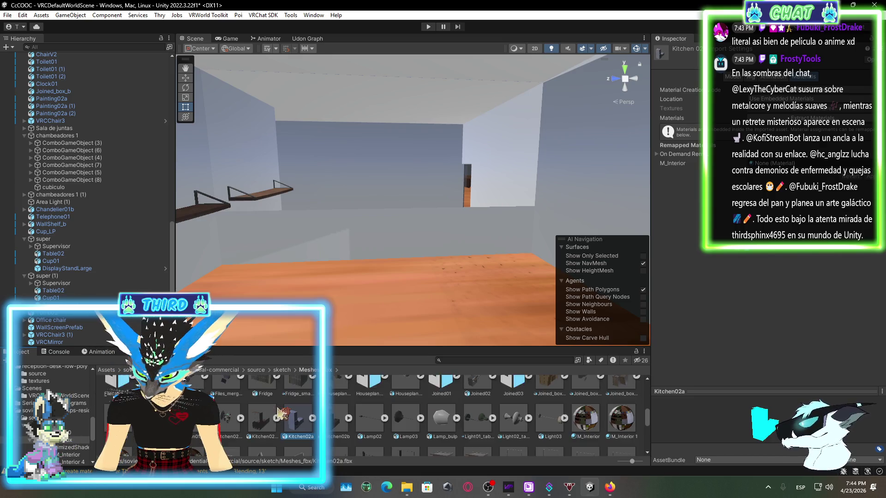
scroll(236, 422, up, 2)
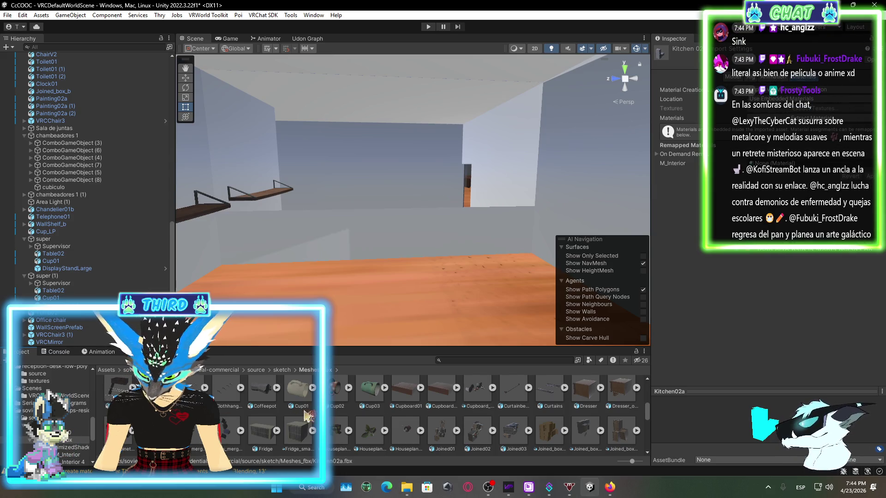
scroll(323, 413, up, 2)
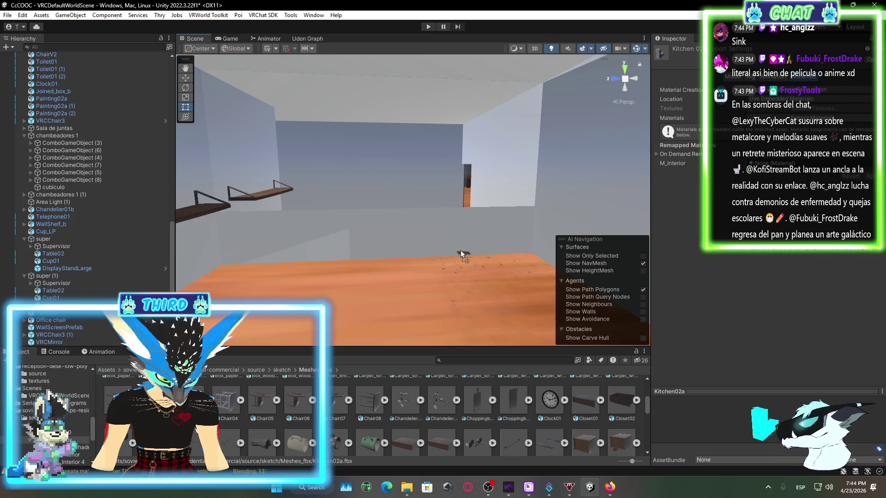
drag(380, 332, 489, 434)
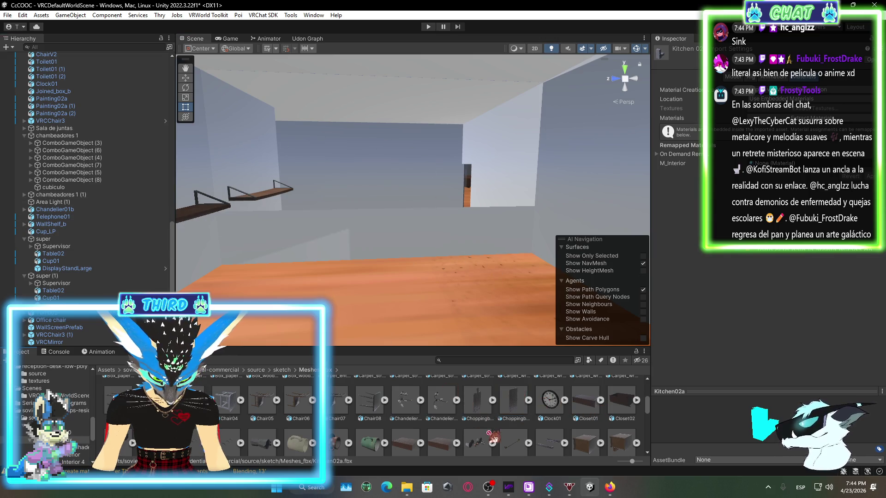
scroll(425, 432, up, 1)
scroll(424, 432, up, 1)
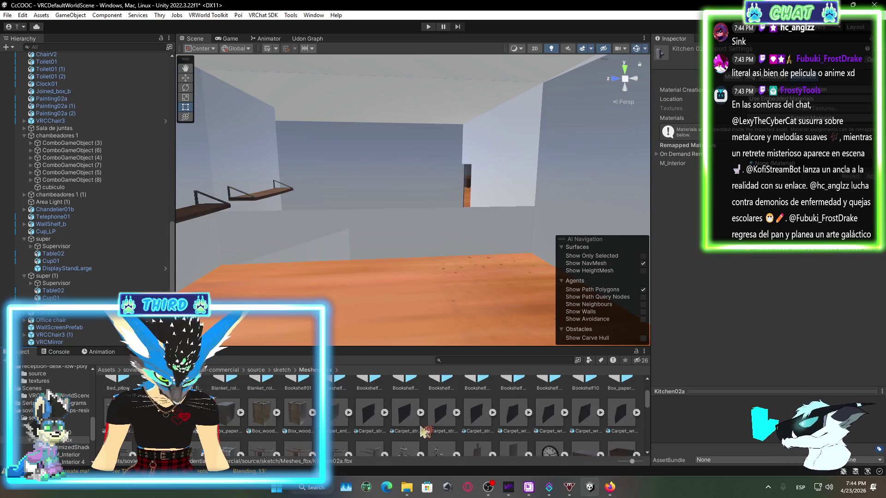
mouse_move(281, 418)
mouse_down()
mouse_move(429, 318)
mouse_move(406, 429)
mouse_up()
scroll(406, 430, up, 1)
mouse_move(256, 429)
mouse_down()
mouse_move(406, 322)
mouse_move(333, 425)
mouse_up()
scroll(336, 426, up, 1)
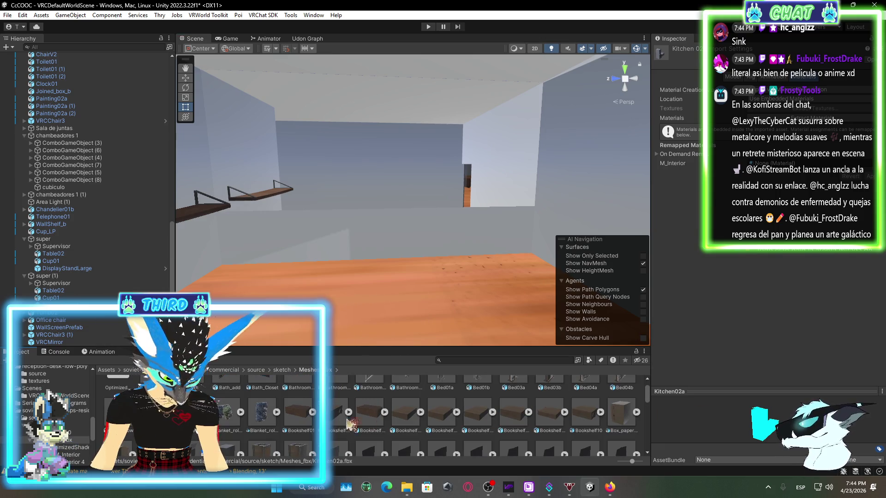
scroll(336, 427, up, 1)
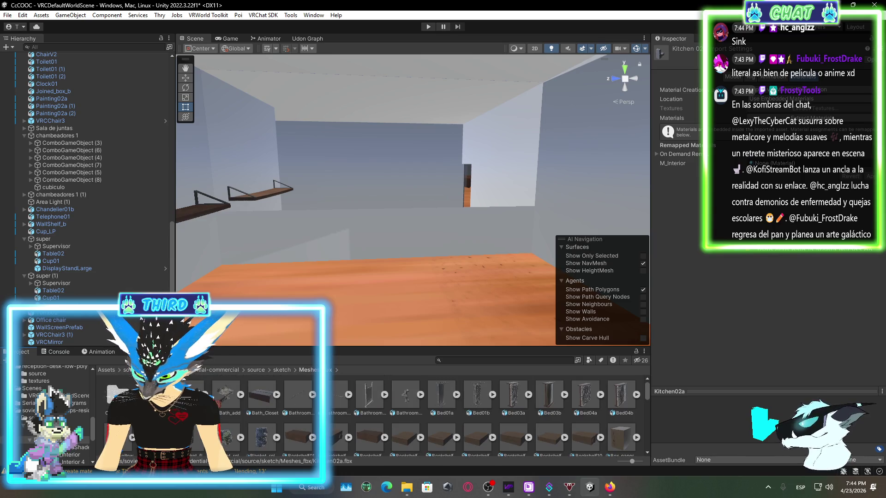
mouse_move(231, 405)
mouse_down()
mouse_move(366, 310)
mouse_move(411, 316)
mouse_move(357, 318)
mouse_move(402, 309)
mouse_up()
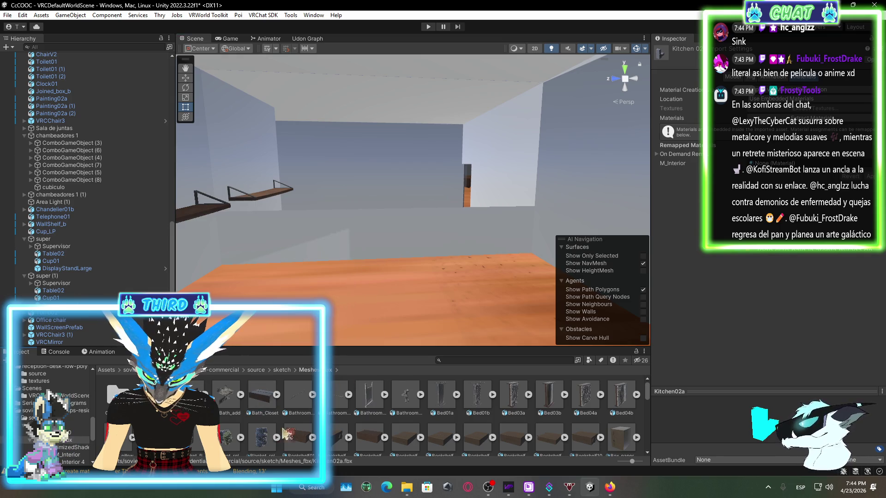
mouse_move(305, 399)
mouse_down()
mouse_move(412, 310)
mouse_move(253, 418)
mouse_up()
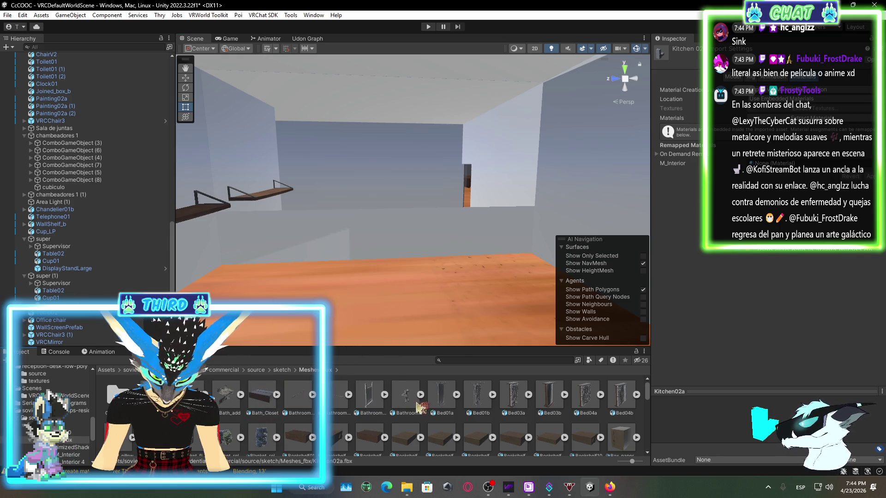
drag(420, 407, 427, 379)
mouse_move(376, 405)
mouse_down()
mouse_move(355, 439)
mouse_move(405, 411)
mouse_up()
mouse_move(585, 400)
mouse_down()
mouse_move(257, 425)
mouse_move(224, 399)
mouse_up()
scroll(258, 425, down, 3)
mouse_move(497, 244)
mouse_down()
mouse_move(417, 259)
mouse_move(479, 244)
mouse_move(480, 297)
mouse_up()
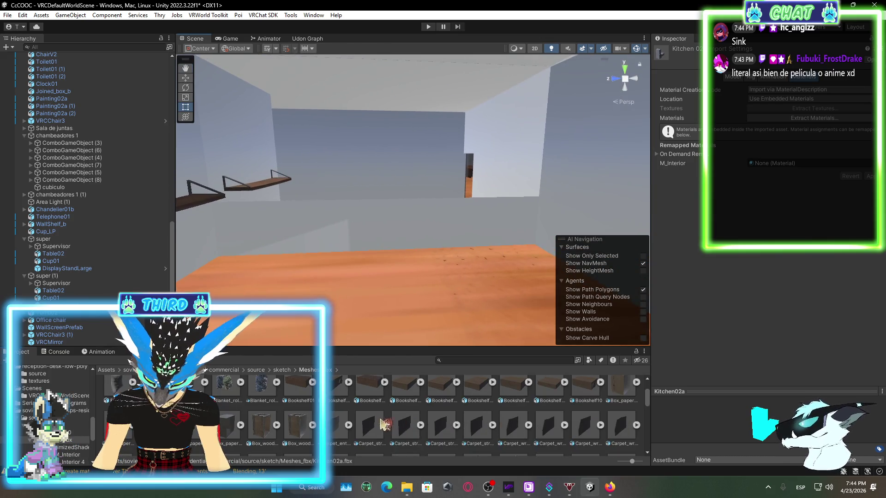
scroll(387, 424, down, 3)
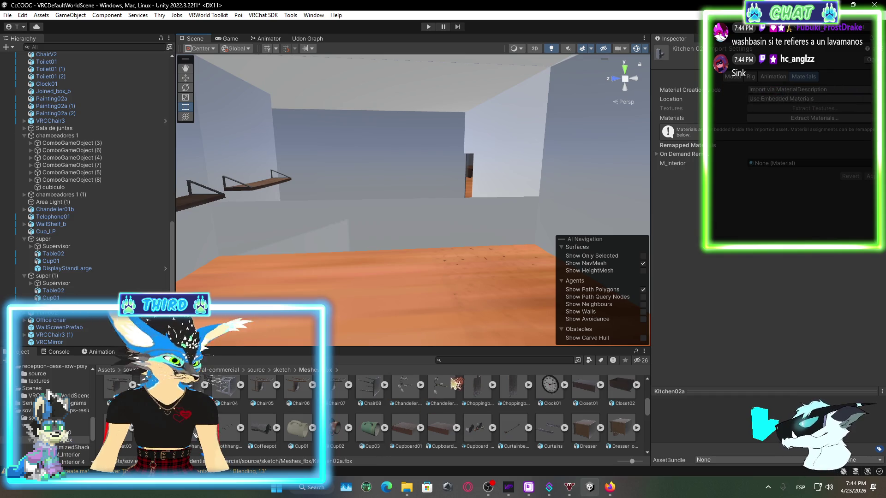
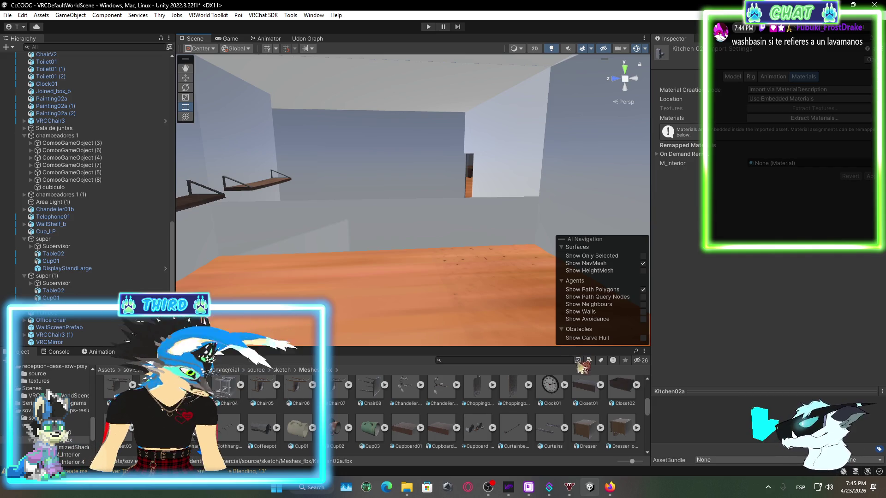
- Search the Project for 'sink' and drag a sink preview onto the office floor
text(sink)
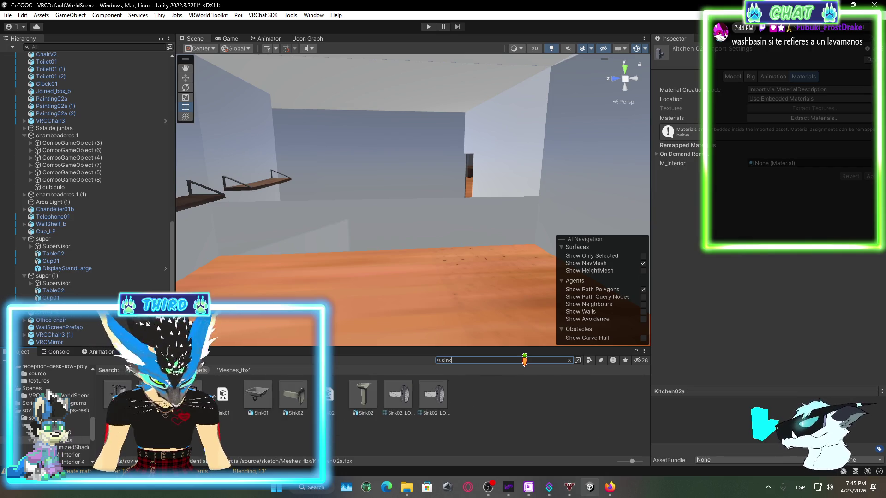
drag(412, 221, 436, 216)
mouse_move(330, 439)
mouse_down()
mouse_move(270, 403)
mouse_move(440, 415)
mouse_move(380, 382)
mouse_move(448, 264)
mouse_move(430, 415)
mouse_move(297, 410)
mouse_up()
drag(403, 289, 417, 255)
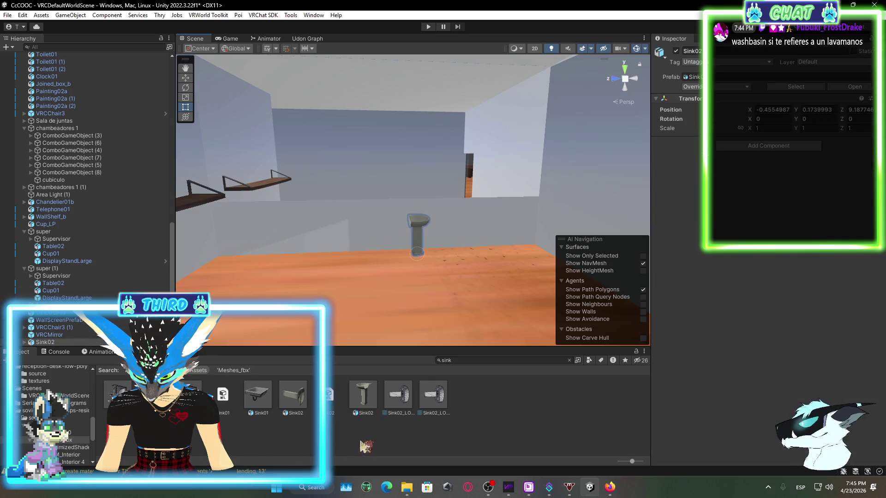
- Extract the Sink02 model's materials into a folder
click(360, 402)
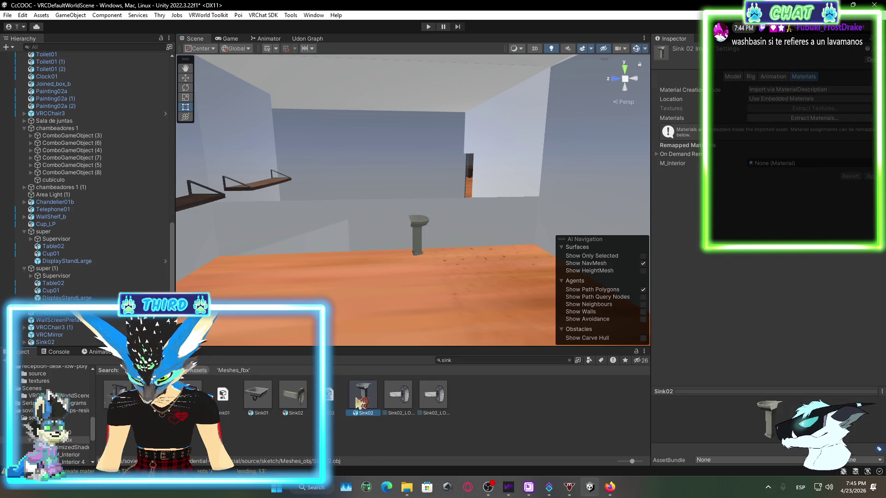
click(815, 119)
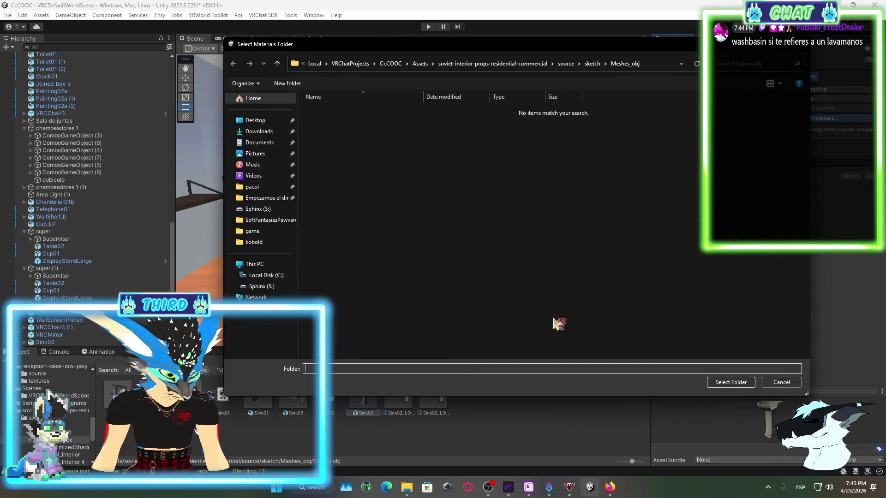
click(729, 382)
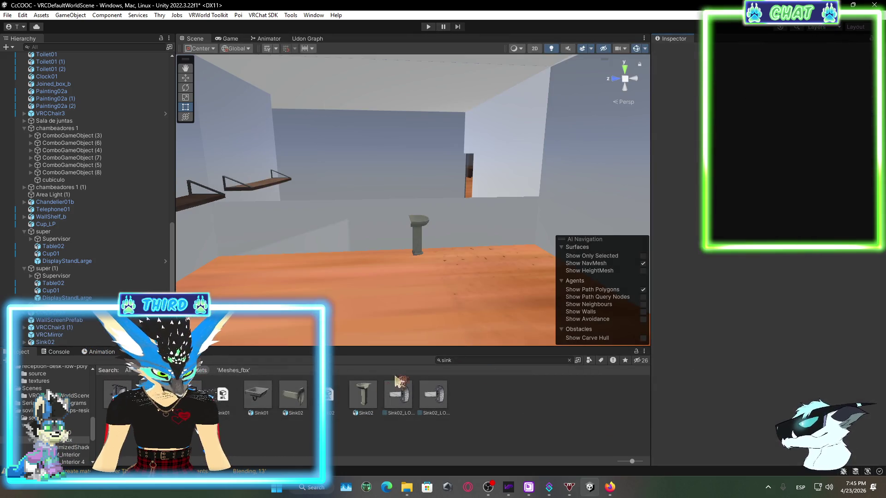
- Place a Sink02 copy in the room and delete the duplicate sink from the Hierarchy
mouse_move(364, 397)
mouse_down()
mouse_move(400, 279)
mouse_move(397, 260)
mouse_move(420, 247)
mouse_up()
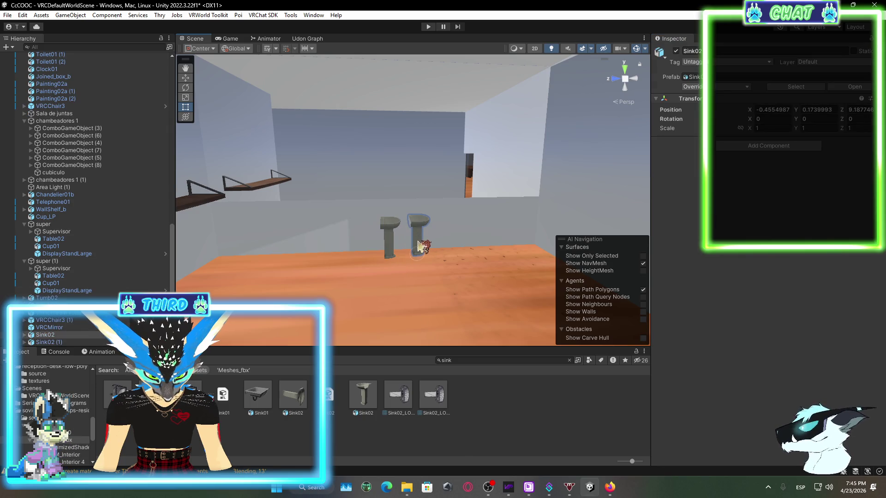
right_click(54, 337)
click(144, 200)
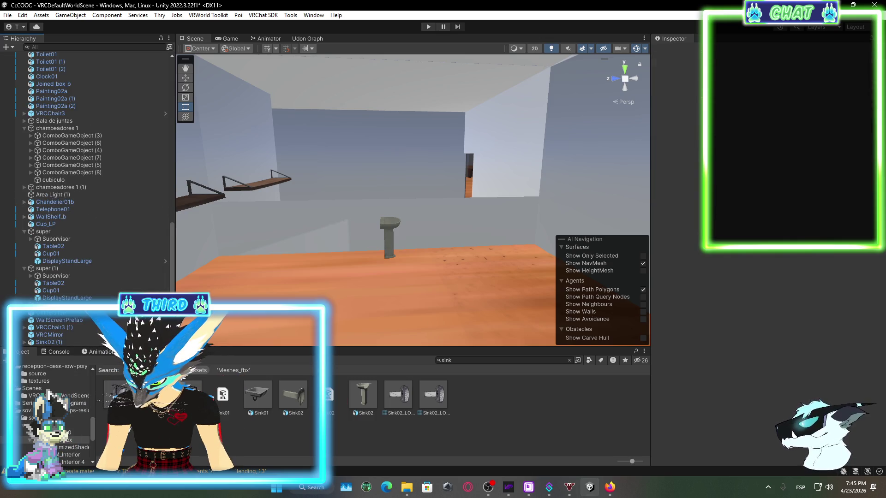
drag(295, 322, 350, 270)
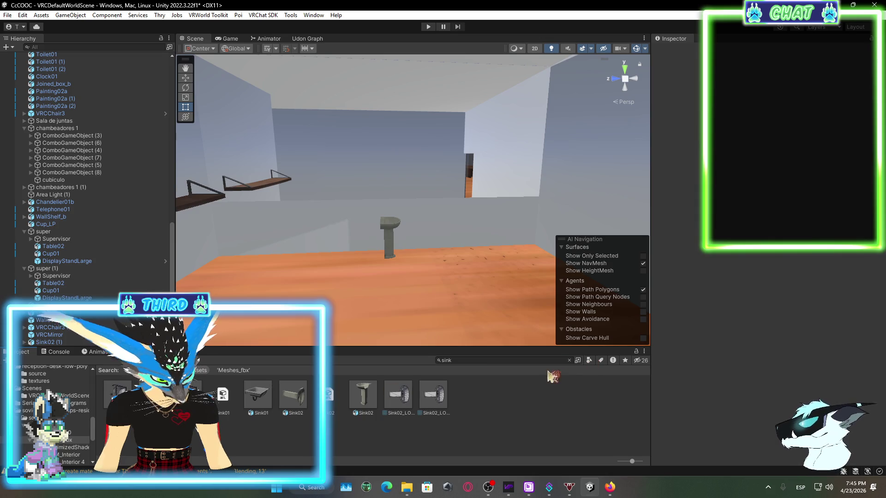
- Clear the sink search and browse the Meshes_fbx folder for furniture
click(570, 360)
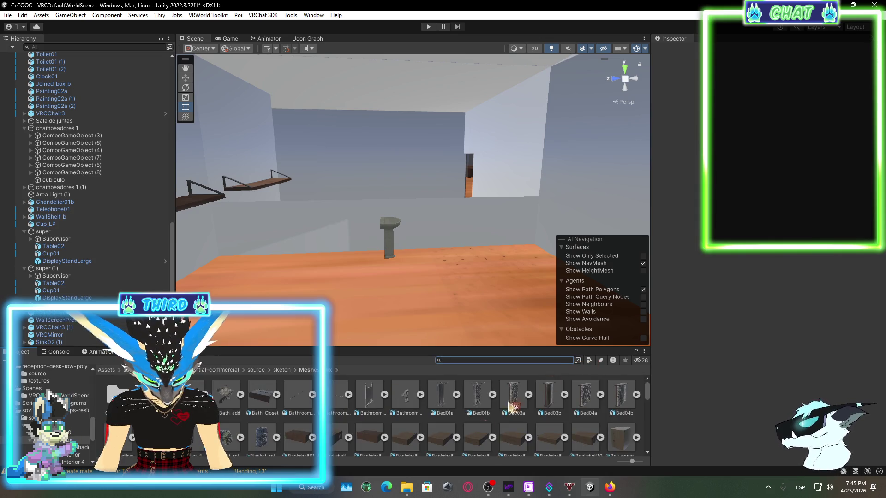
scroll(314, 431, down, 3)
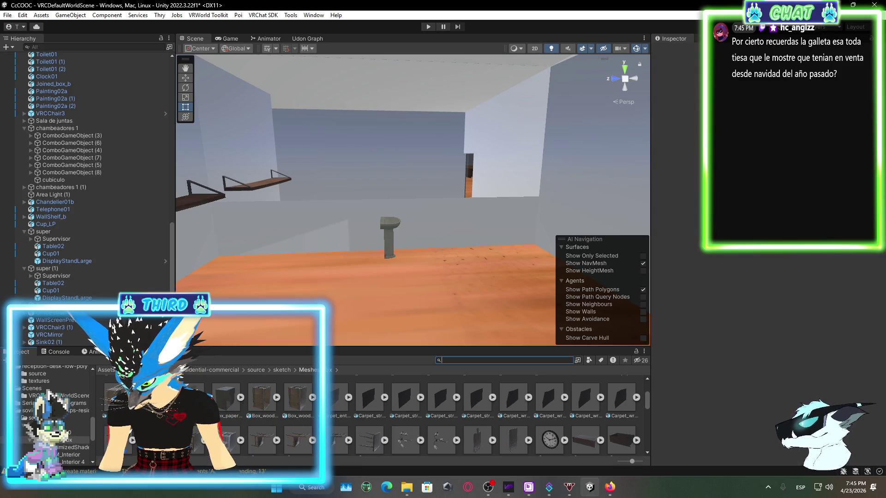
scroll(369, 415, down, 2)
mouse_move(189, 385)
mouse_down()
mouse_move(347, 299)
mouse_move(538, 335)
mouse_move(233, 318)
mouse_up()
scroll(535, 429, down, 5)
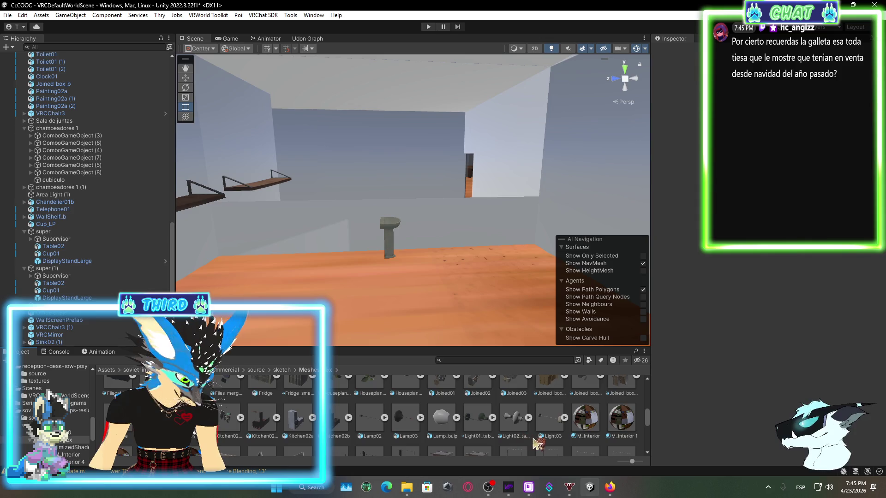
scroll(538, 445, down, 5)
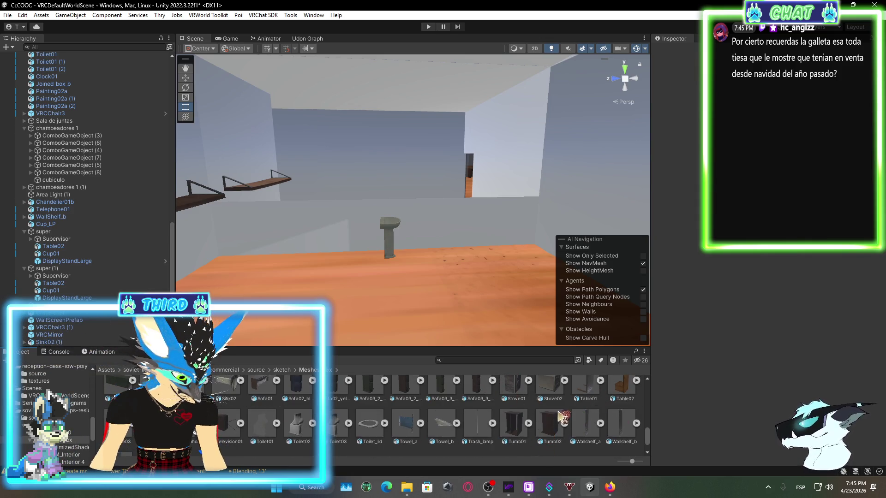
scroll(556, 410, down, 2)
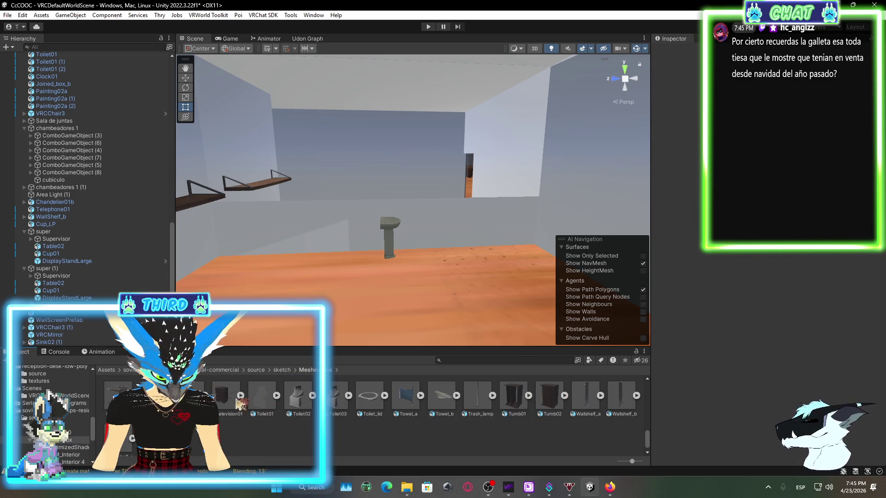
scroll(239, 403, up, 2)
scroll(239, 403, down, 2)
mouse_move(586, 395)
mouse_down()
mouse_move(322, 291)
mouse_move(456, 231)
mouse_move(413, 300)
mouse_move(277, 383)
mouse_move(255, 437)
mouse_up()
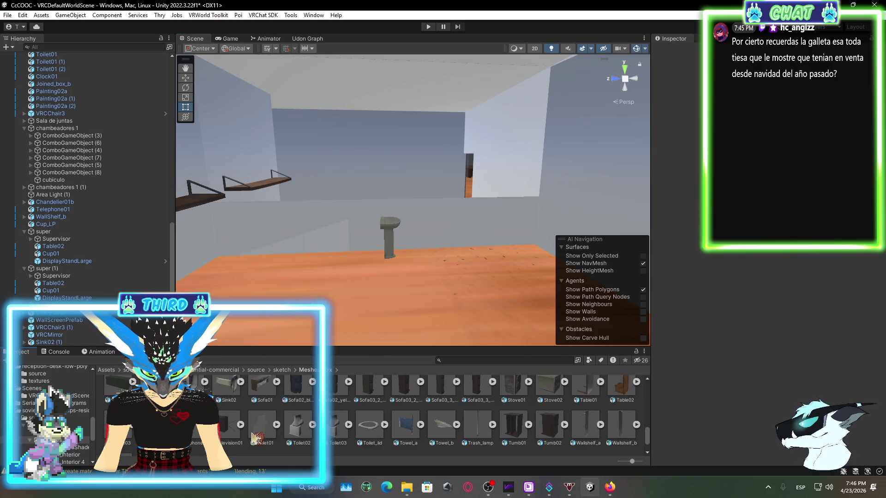
- Drag the L-shaped Kitchen02b counter into the room and set it on the floor
scroll(255, 437, up, 2)
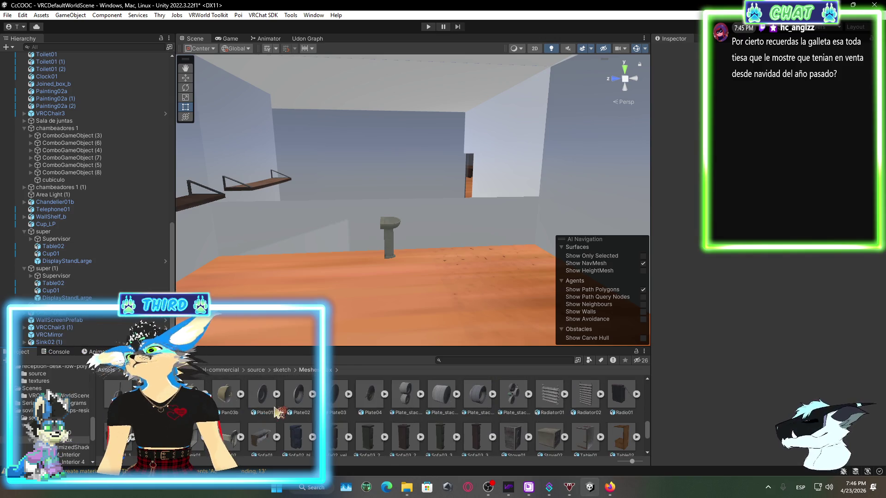
scroll(277, 413, up, 2)
scroll(277, 412, up, 1)
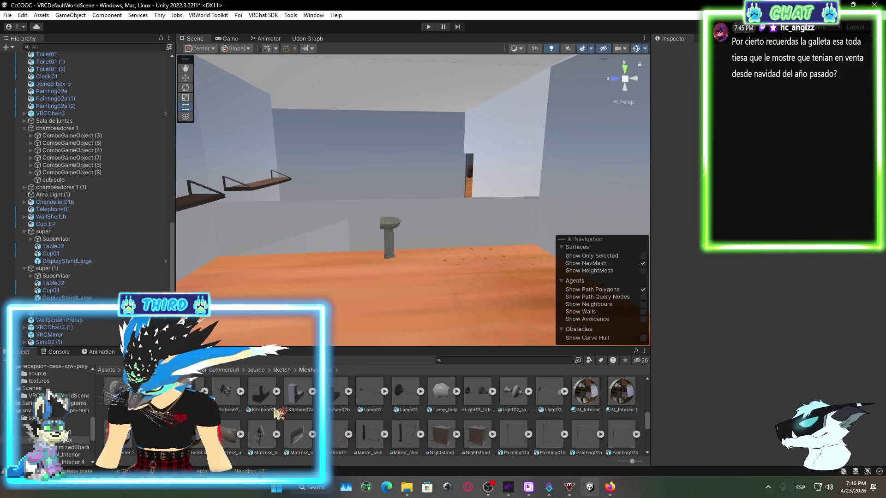
scroll(277, 412, up, 1)
scroll(383, 425, up, 1)
scroll(382, 425, down, 1)
mouse_move(268, 422)
mouse_down()
mouse_move(350, 256)
mouse_move(397, 291)
mouse_move(483, 270)
mouse_move(267, 437)
mouse_up()
mouse_move(369, 361)
mouse_down()
mouse_move(458, 264)
mouse_move(492, 272)
mouse_move(312, 292)
mouse_move(480, 271)
mouse_move(459, 284)
mouse_up()
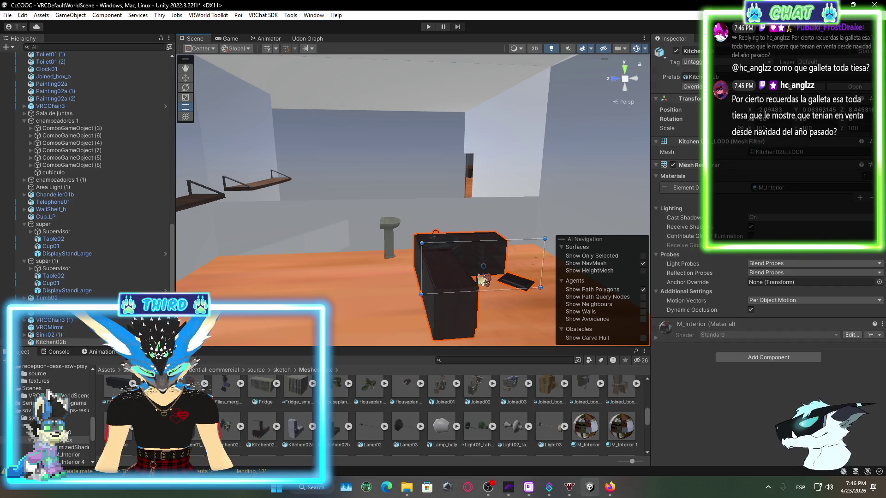
- Rotate Kitchen02b to Y 270 and slide it left of the sink along the back wall
click(185, 78)
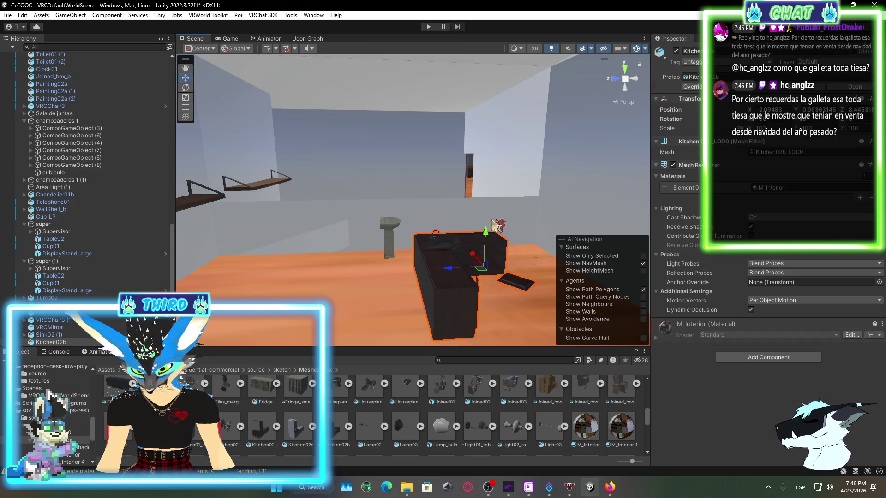
click(185, 88)
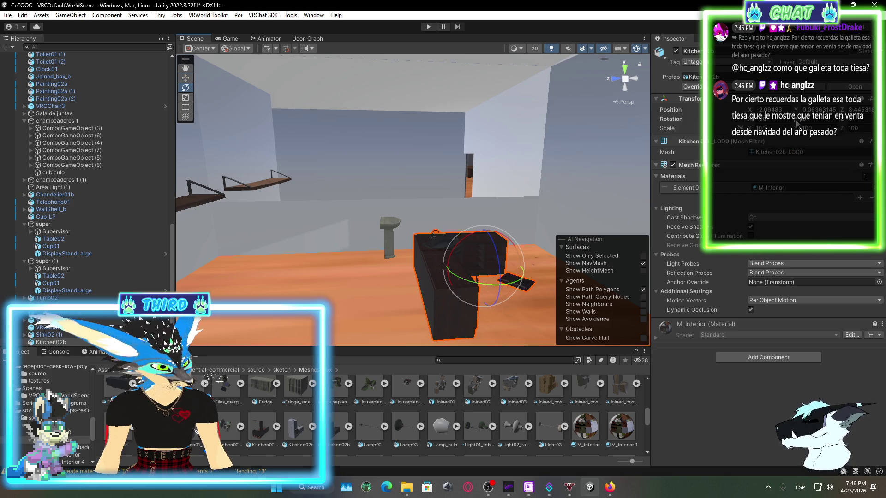
drag(507, 282, 462, 288)
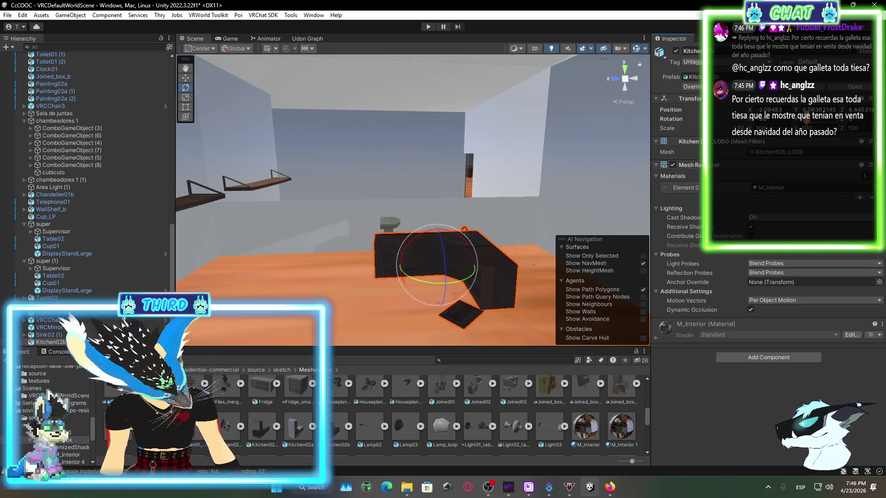
key(ctrl+z)
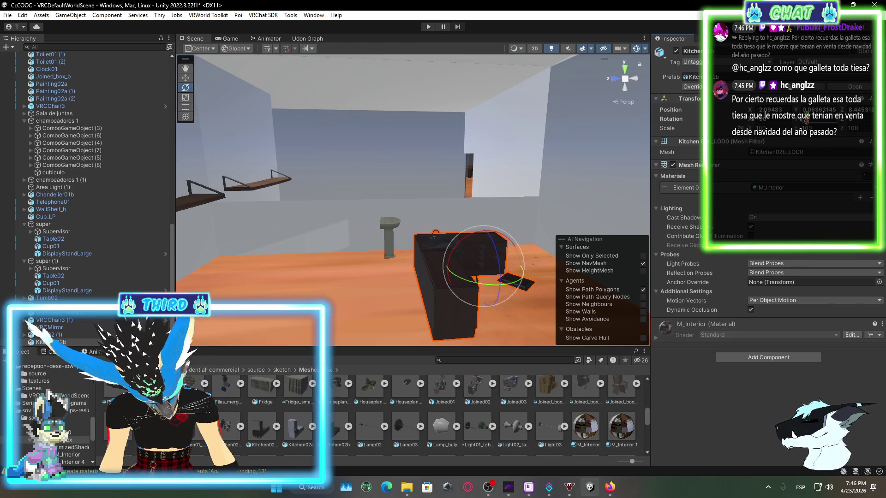
text(0)
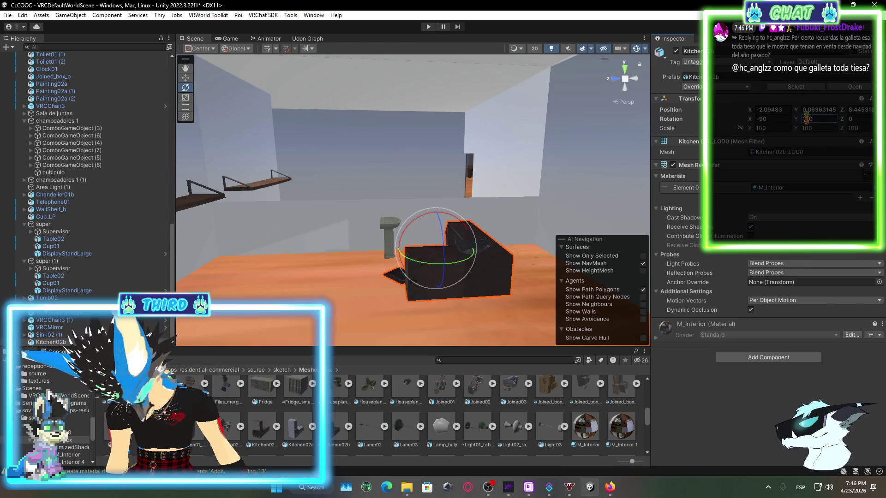
text(90)
text(180)
text(270)
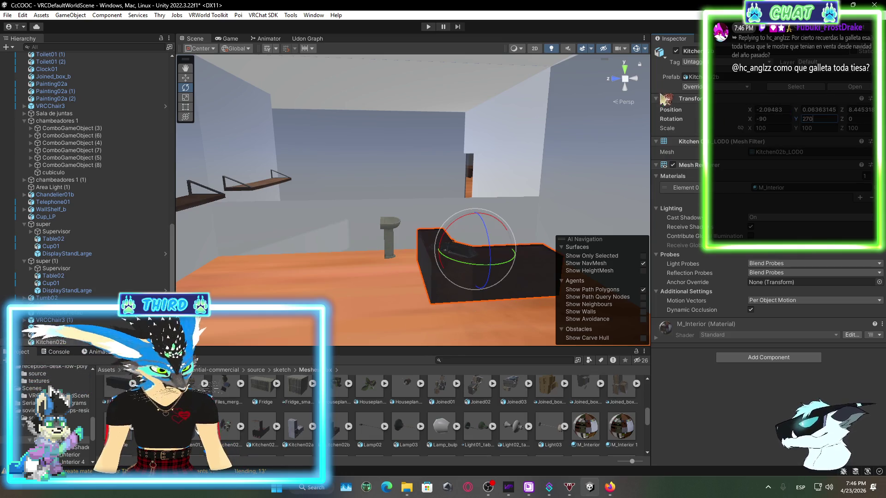
click(185, 78)
mouse_move(451, 256)
mouse_down()
mouse_move(254, 255)
mouse_move(320, 218)
mouse_move(279, 245)
mouse_up()
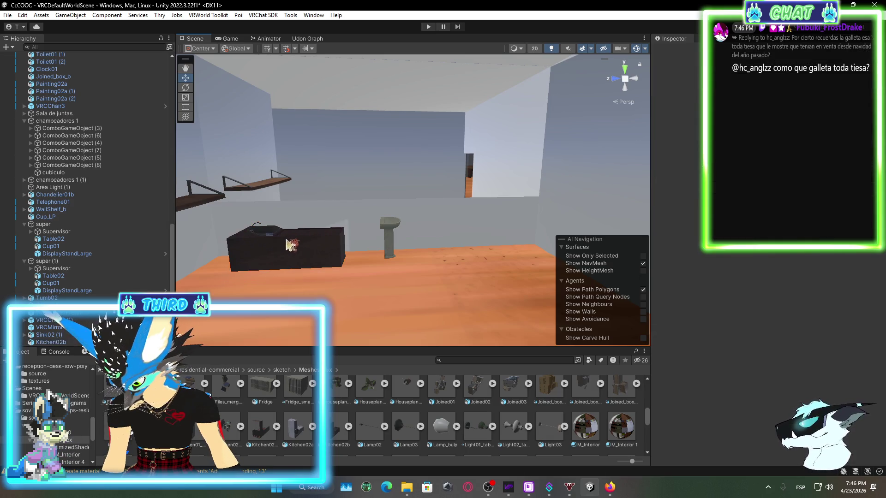
- Fine-tune the counter's position and length along the wall with the Move and Scale tools
mouse_move(268, 239)
mouse_down()
mouse_move(237, 241)
mouse_move(275, 247)
mouse_up()
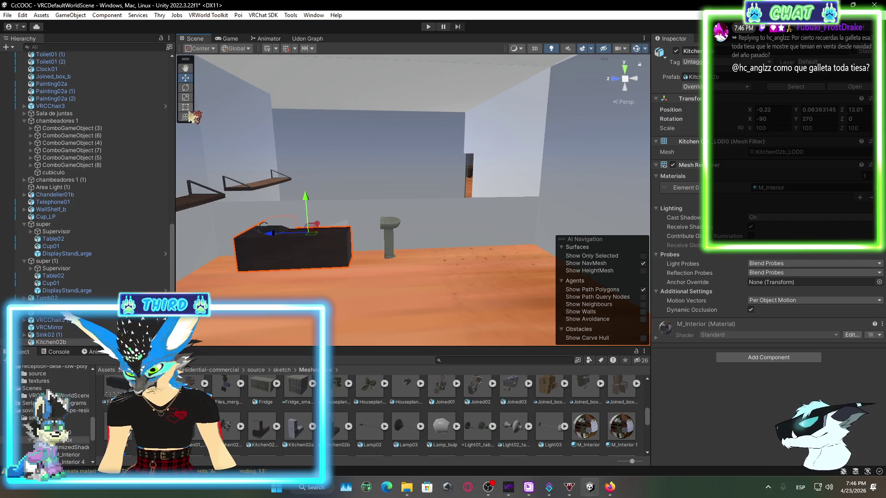
mouse_move(261, 235)
mouse_down()
mouse_move(348, 248)
mouse_move(262, 253)
mouse_up()
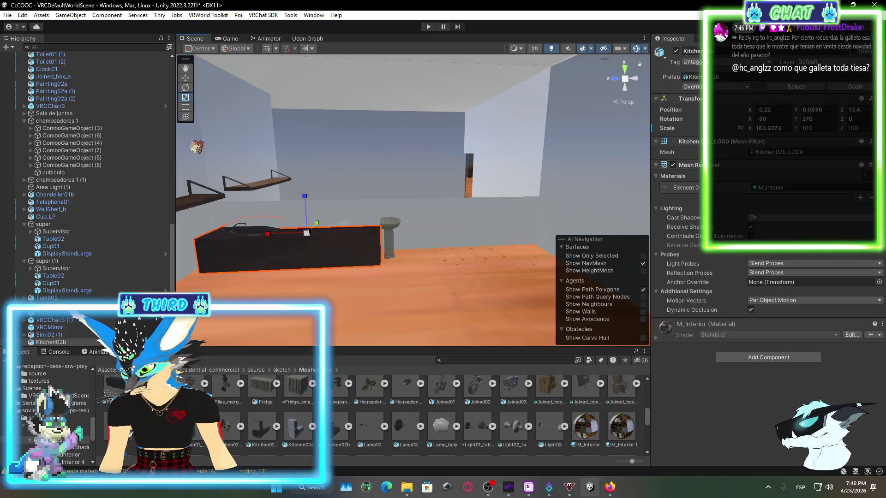
drag(231, 235, 239, 236)
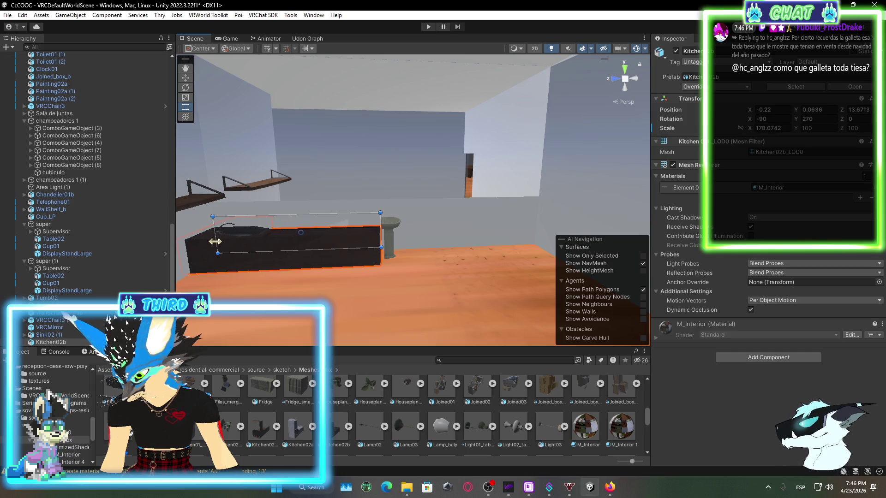
drag(205, 239, 273, 254)
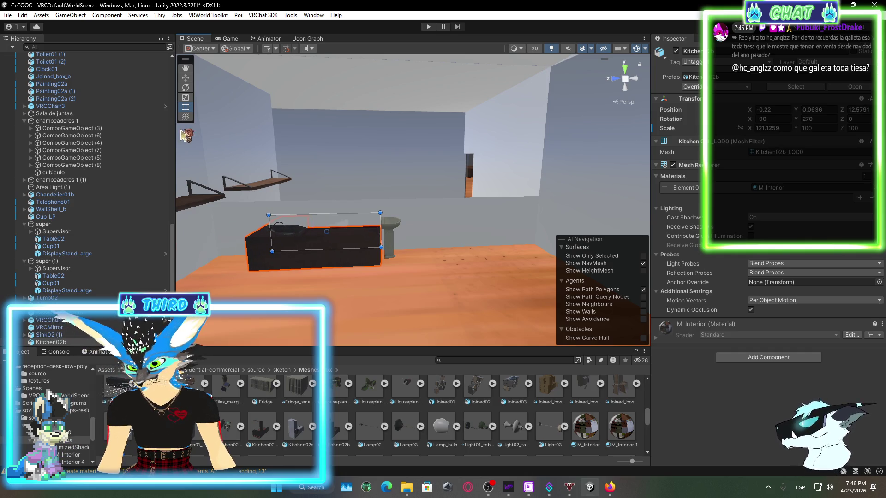
click(186, 98)
drag(277, 236, 256, 236)
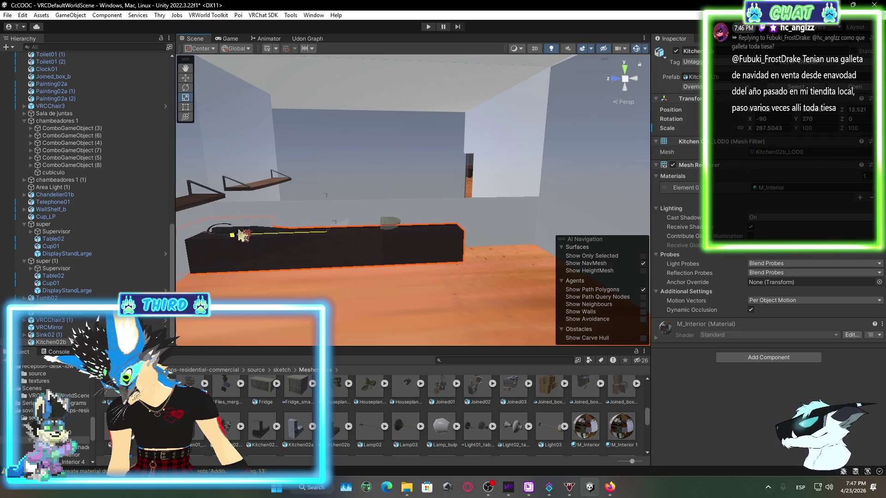
click(187, 79)
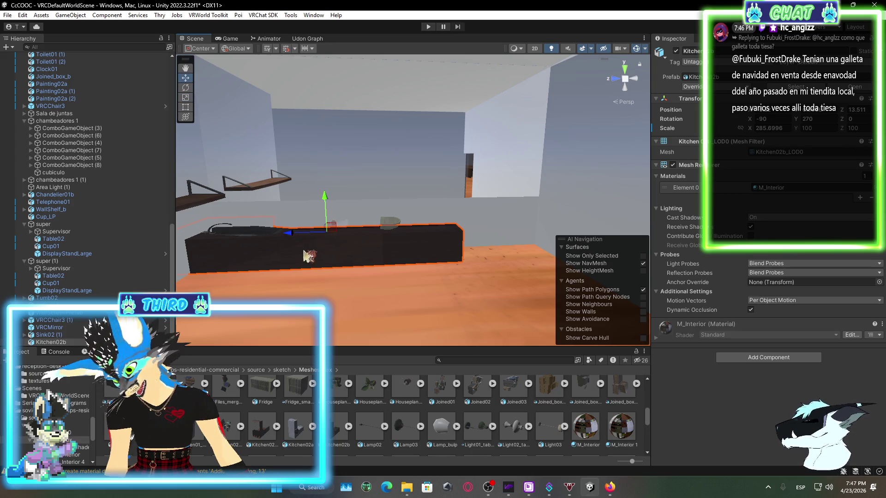
drag(310, 239, 381, 245)
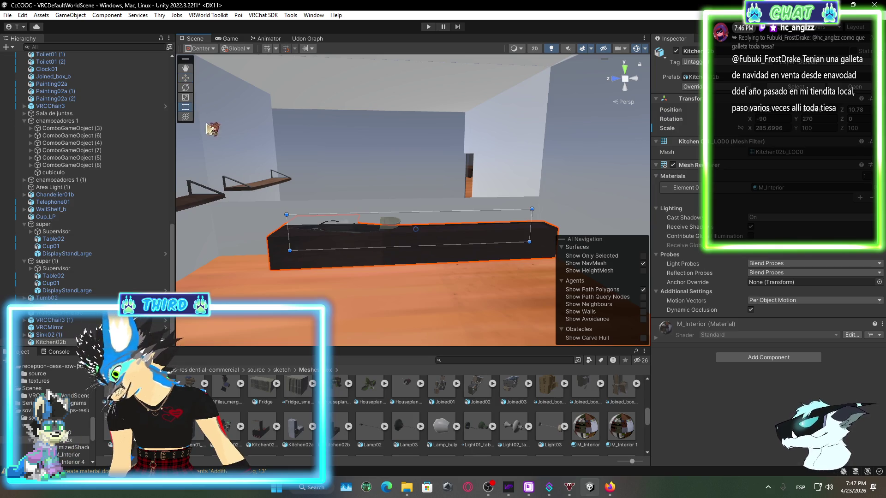
- Stretch the counter leftward to about Scale X 493 so it reaches the sink
mouse_move(289, 231)
mouse_down()
mouse_move(235, 228)
mouse_move(227, 186)
mouse_up()
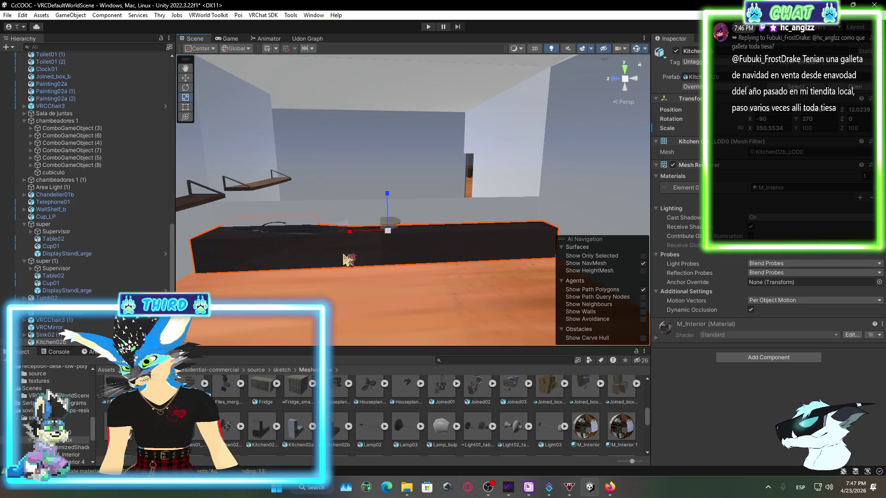
drag(326, 234, 349, 244)
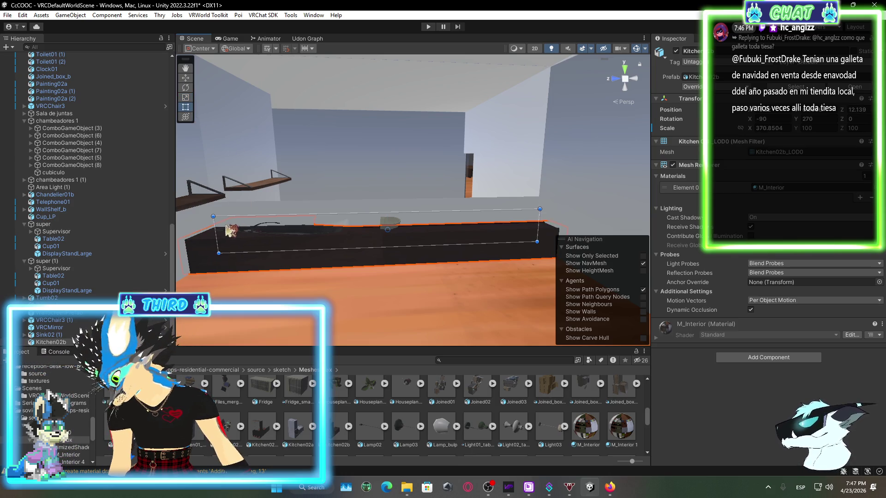
drag(179, 233, 98, 239)
mouse_move(19, 240)
mouse_down()
mouse_move(849, 240)
mouse_move(111, 247)
mouse_move(805, 235)
mouse_up()
drag(18, 237, 114, 240)
drag(240, 245, 346, 249)
mouse_move(344, 218)
mouse_down()
mouse_move(323, 215)
mouse_move(342, 237)
mouse_move(527, 325)
mouse_move(478, 272)
mouse_up()
mouse_move(412, 269)
mouse_down()
mouse_move(487, 233)
mouse_move(475, 204)
mouse_up()
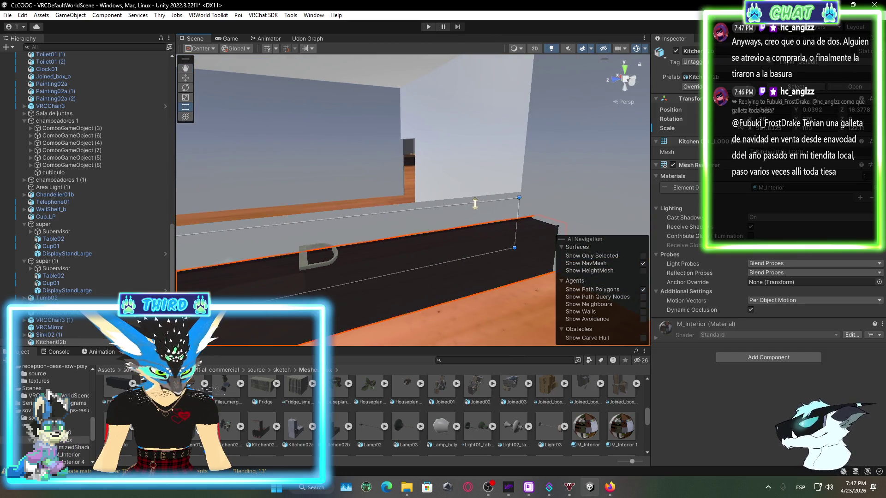
- Raise Sink02 (1) slightly and move it along to the counter
click(309, 268)
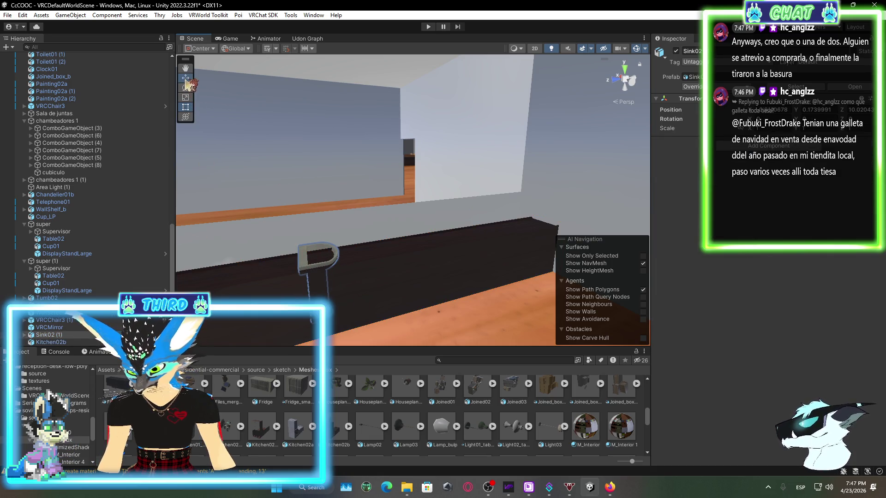
drag(320, 244, 317, 241)
scroll(365, 207, up, 3)
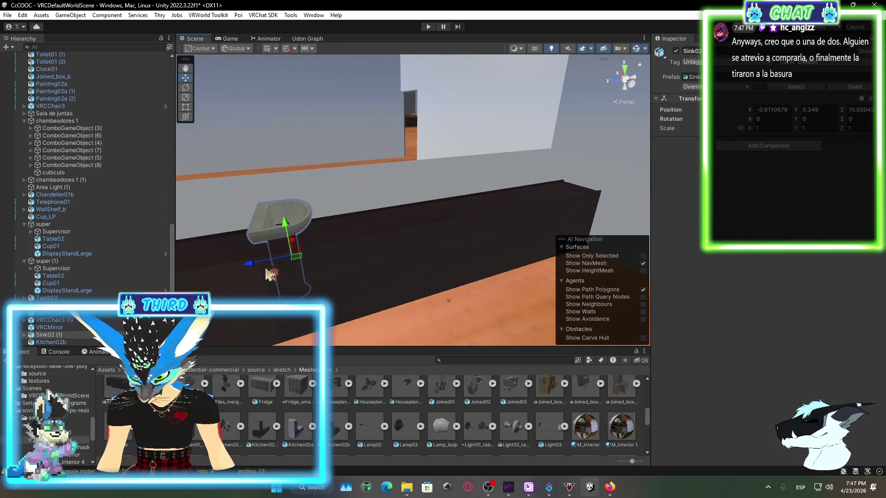
mouse_move(251, 267)
mouse_down()
mouse_move(334, 252)
mouse_move(489, 249)
mouse_up()
key(f)
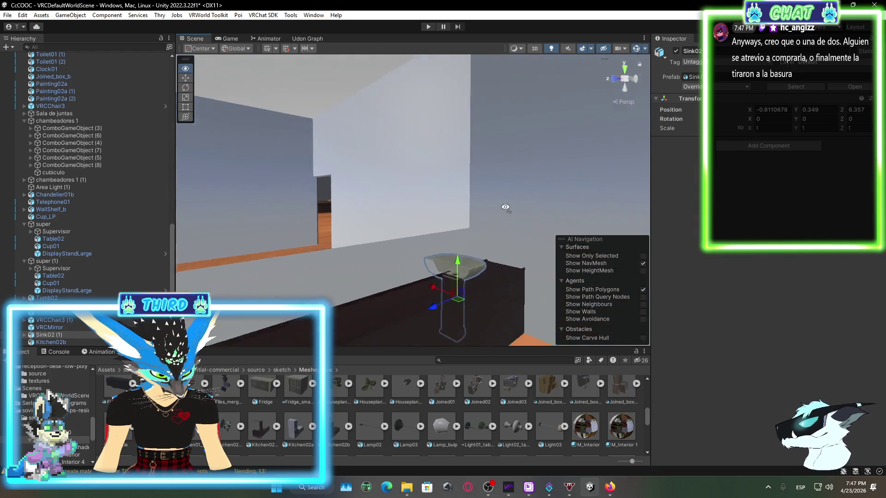
mouse_move(416, 309)
mouse_down()
mouse_move(407, 247)
mouse_move(383, 233)
mouse_up()
drag(369, 272, 371, 268)
- Turn the sink to Rotation Y 90, raise it a little, then select Kitchen02b
click(187, 88)
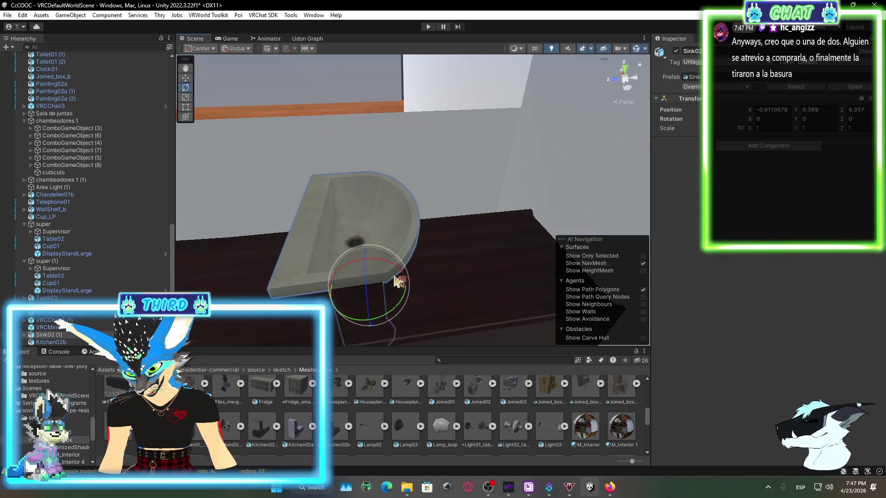
mouse_move(406, 299)
mouse_down()
mouse_move(352, 251)
mouse_move(416, 199)
mouse_up()
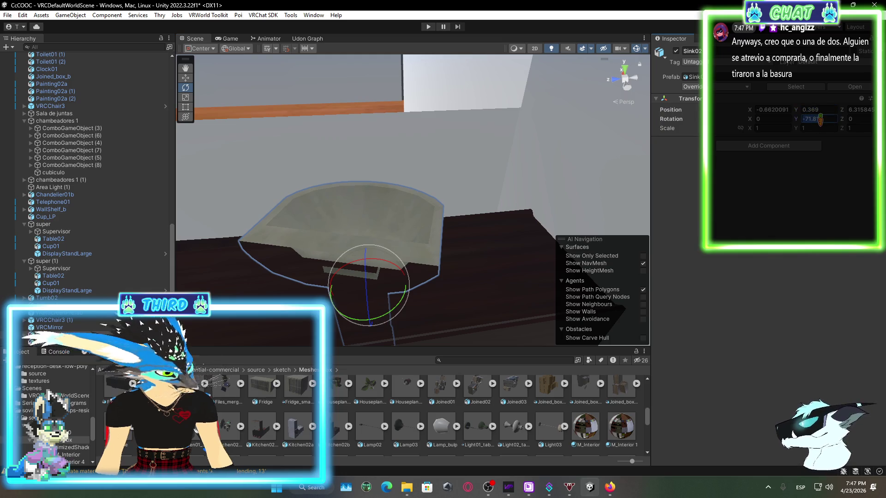
text(90)
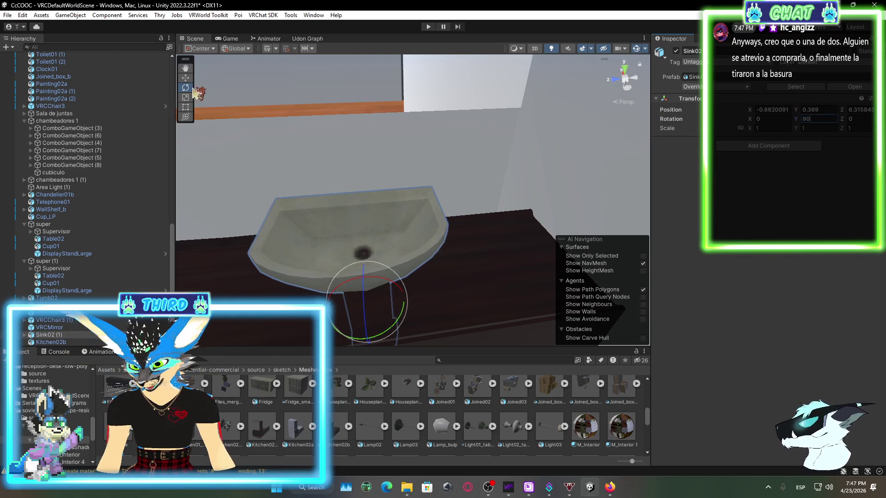
click(186, 78)
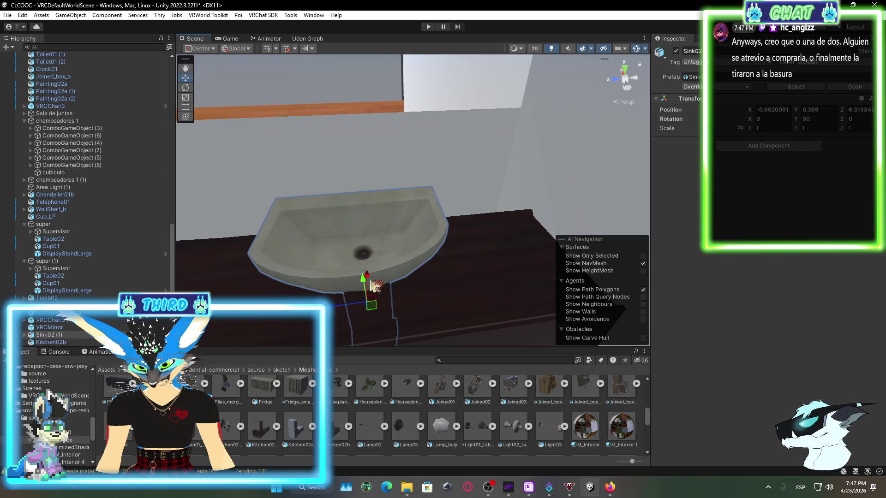
mouse_move(369, 279)
mouse_down()
mouse_move(369, 222)
mouse_move(395, 249)
mouse_up()
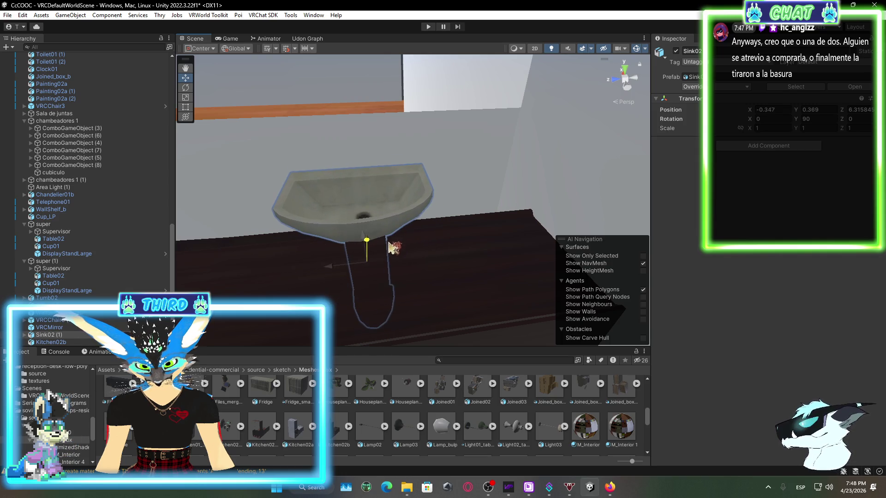
click(451, 268)
mouse_move(348, 273)
mouse_down()
mouse_move(455, 237)
mouse_move(532, 311)
mouse_move(434, 299)
mouse_move(376, 166)
mouse_move(258, 147)
mouse_up()
- Move Kitchen02b to X 0.32 and raise it to height 0.28
mouse_move(375, 202)
mouse_down()
mouse_move(375, 218)
mouse_move(348, 222)
mouse_move(328, 263)
mouse_move(332, 227)
mouse_move(323, 222)
mouse_move(317, 294)
mouse_move(340, 257)
mouse_move(313, 240)
mouse_move(243, 254)
mouse_up()
click(186, 78)
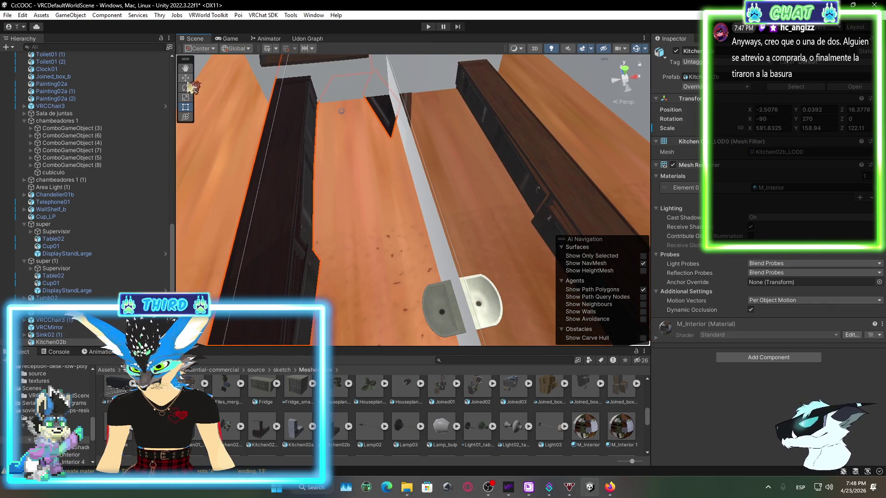
mouse_move(381, 117)
mouse_down()
mouse_move(417, 110)
mouse_move(463, 127)
mouse_move(519, 260)
mouse_move(337, 194)
mouse_move(342, 176)
mouse_move(324, 118)
mouse_move(399, 141)
mouse_move(589, 147)
mouse_move(453, 150)
mouse_move(474, 152)
mouse_up()
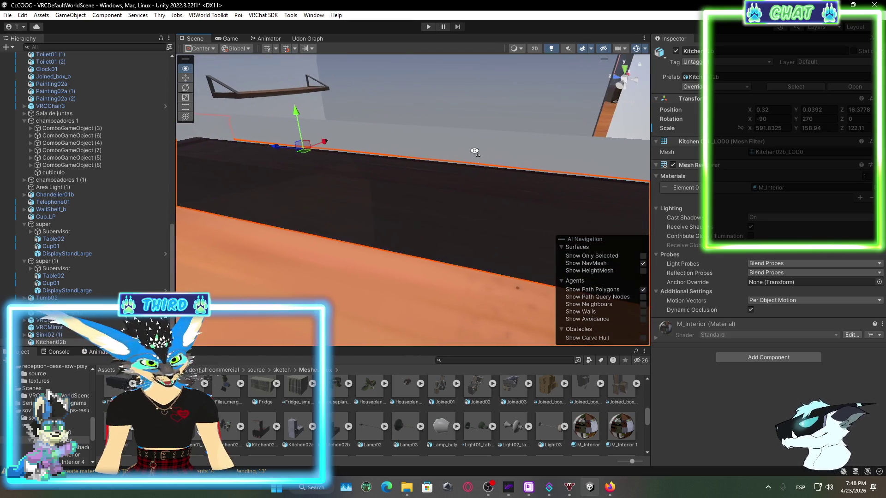
mouse_move(298, 114)
mouse_down()
mouse_move(300, 122)
mouse_move(296, 93)
mouse_move(305, 118)
mouse_move(323, 98)
mouse_up()
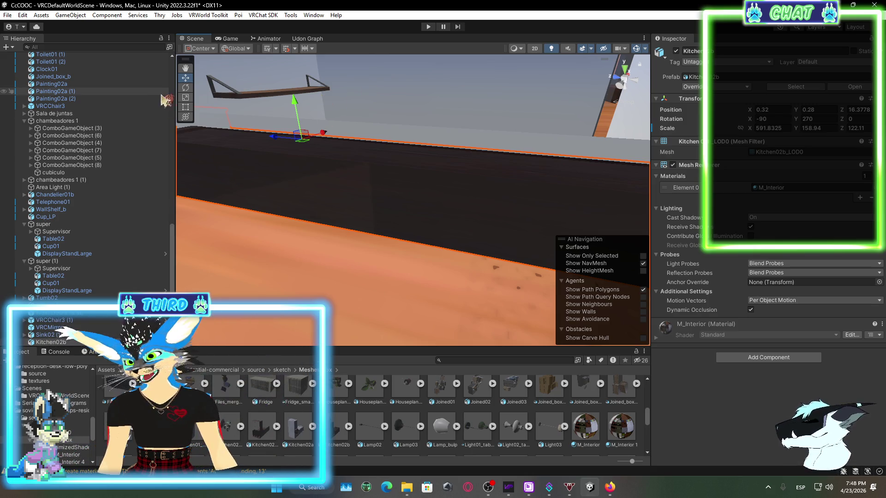
- Resize the counter with the Rect tool to make it taller and deeper (Scale Y ≈ 176.9, Z ≈ 164)
click(185, 107)
mouse_move(446, 168)
mouse_down()
mouse_move(406, 160)
mouse_move(490, 161)
mouse_move(510, 199)
mouse_up()
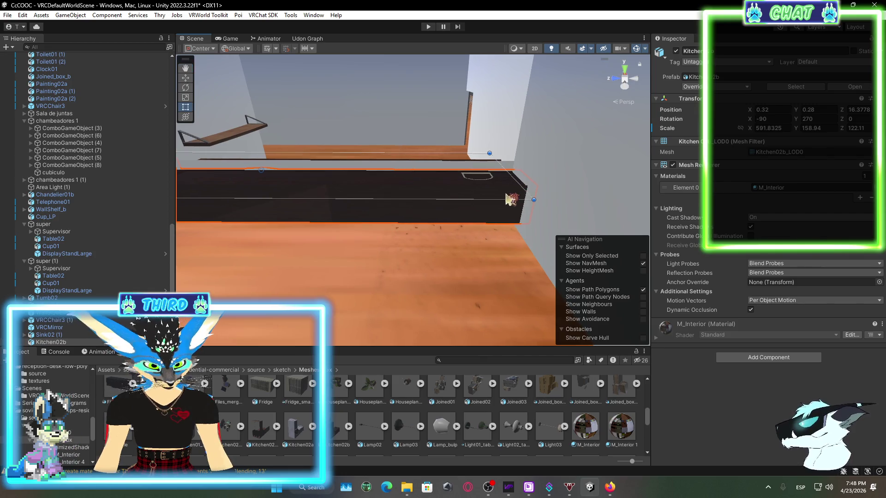
drag(451, 198, 456, 207)
mouse_move(449, 264)
mouse_down()
mouse_move(455, 219)
mouse_move(406, 271)
mouse_move(297, 247)
mouse_move(282, 271)
mouse_move(228, 269)
mouse_move(262, 269)
mouse_up()
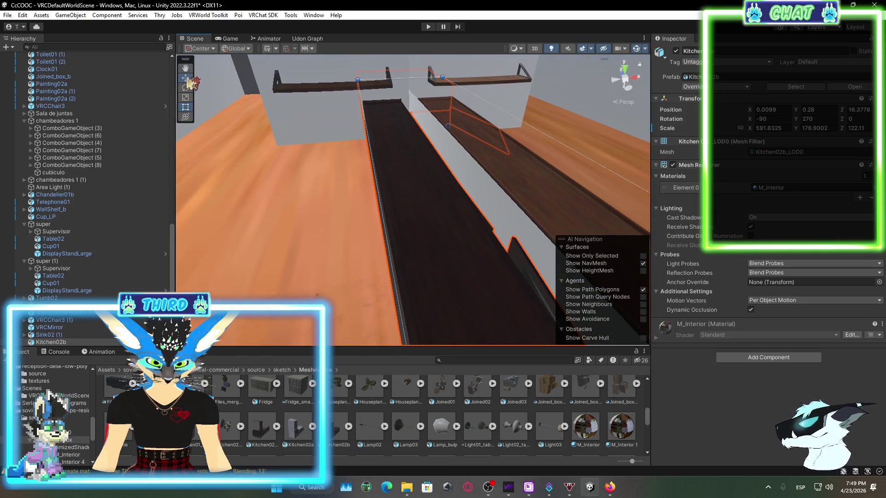
drag(482, 131, 492, 134)
mouse_move(374, 206)
mouse_down()
mouse_move(540, 239)
mouse_move(596, 158)
mouse_move(500, 242)
mouse_move(557, 189)
mouse_move(517, 198)
mouse_up()
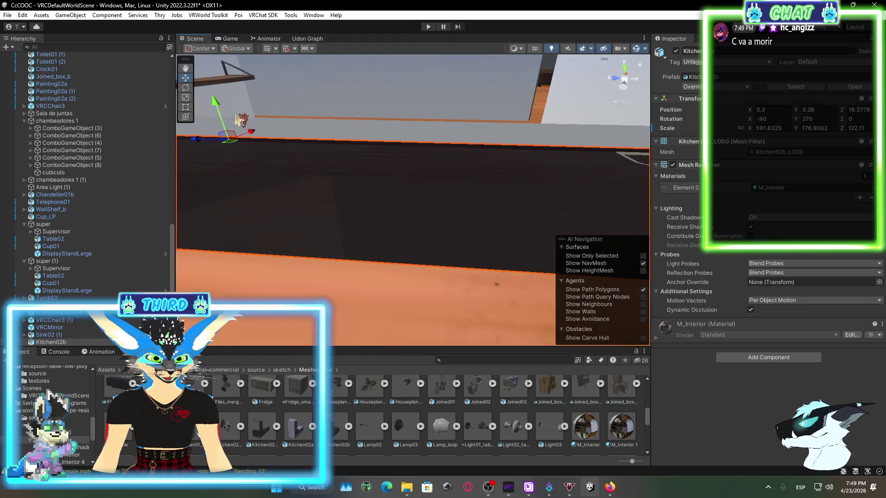
click(188, 118)
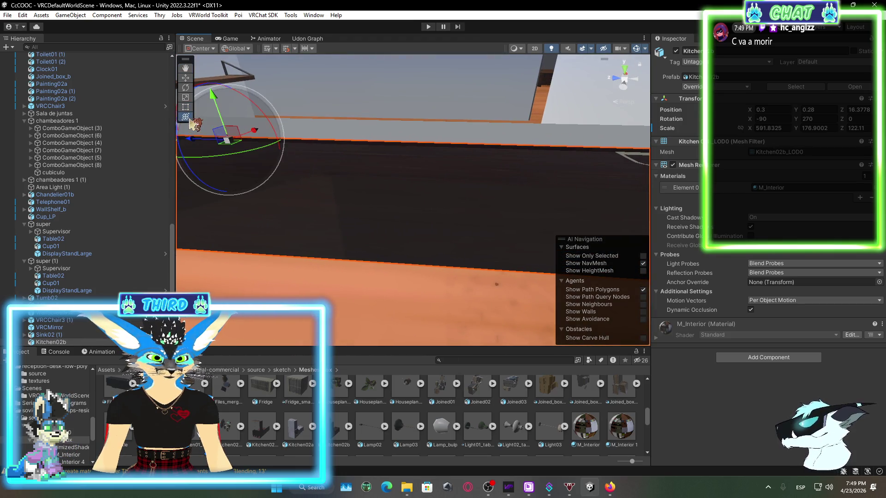
click(186, 107)
drag(221, 104, 233, 107)
- Nudge the counter to X 0.33, keeping its height after an undone trim
key(w)
drag(252, 135, 253, 137)
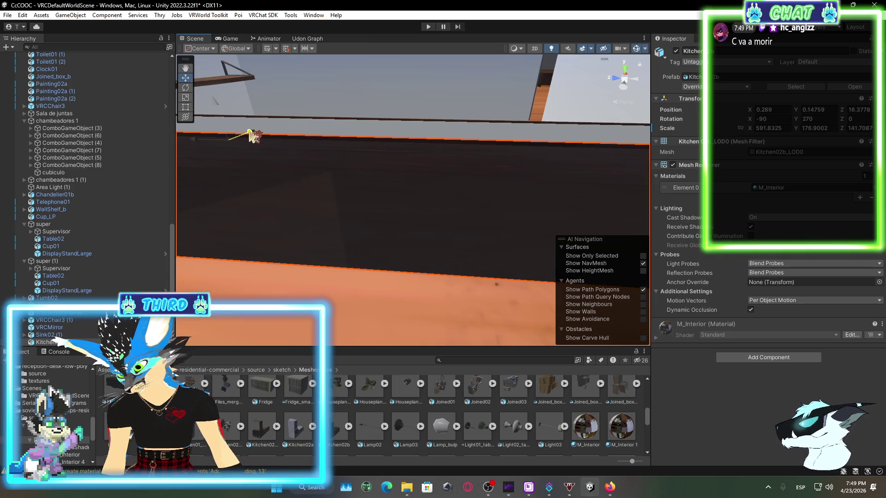
mouse_move(313, 199)
mouse_down()
mouse_move(447, 214)
mouse_move(433, 214)
mouse_move(596, 274)
mouse_move(340, 265)
mouse_up()
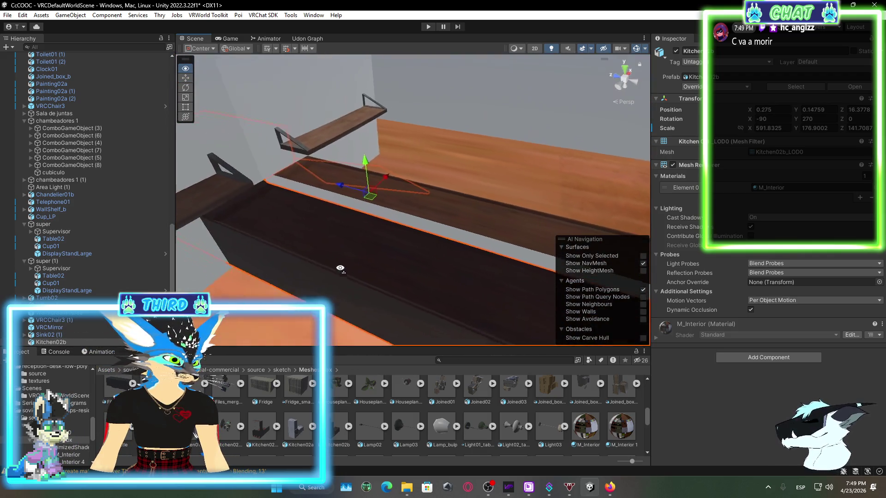
drag(387, 191, 391, 193)
mouse_move(408, 274)
mouse_down()
mouse_move(510, 263)
mouse_move(625, 279)
mouse_move(561, 242)
mouse_move(463, 234)
mouse_up()
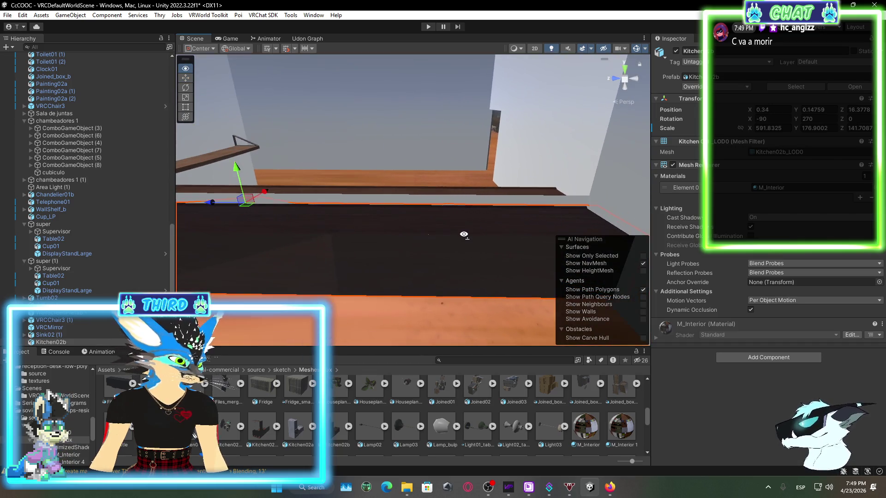
key(e)
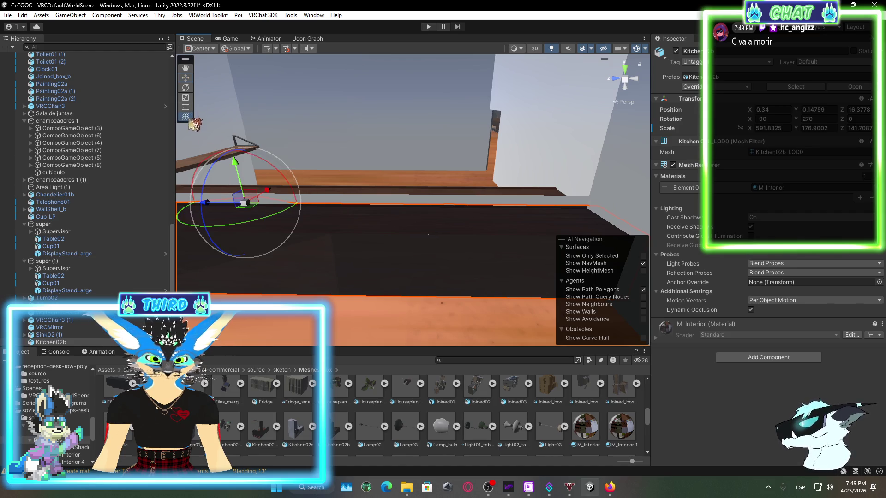
click(187, 110)
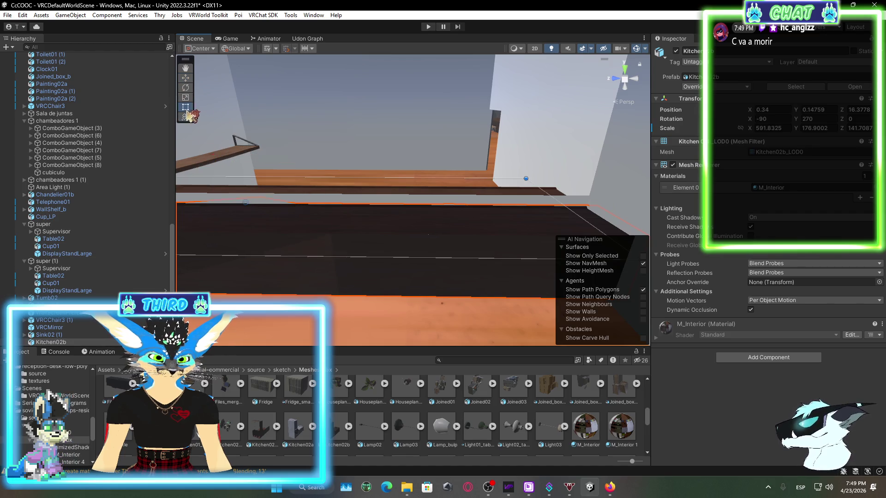
drag(457, 257, 456, 256)
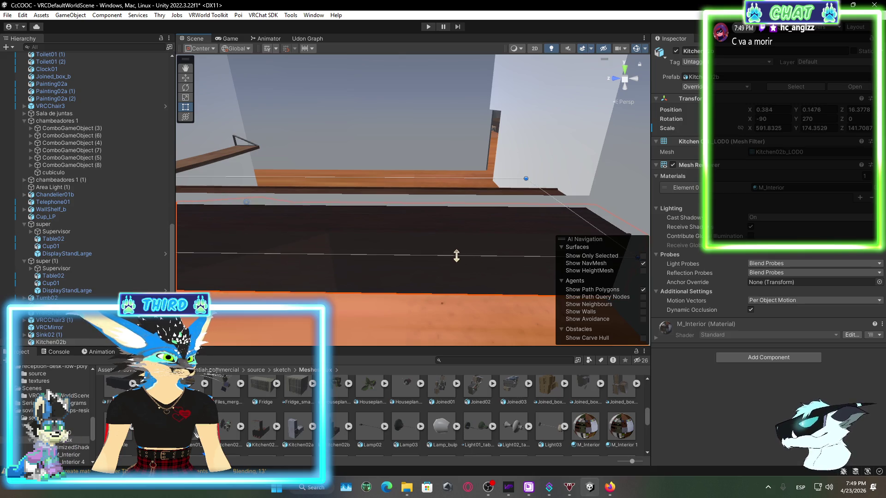
key(ctrl+z)
mouse_move(380, 241)
mouse_down()
mouse_move(423, 218)
mouse_move(352, 188)
mouse_move(372, 151)
mouse_move(554, 267)
mouse_move(465, 276)
mouse_up()
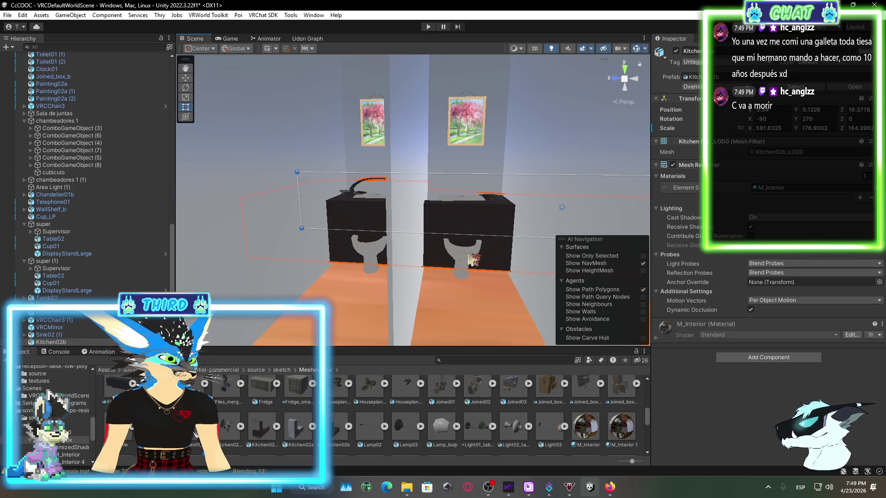
- Select the wall between the stalls and narrow it by pulling in its side
click(467, 260)
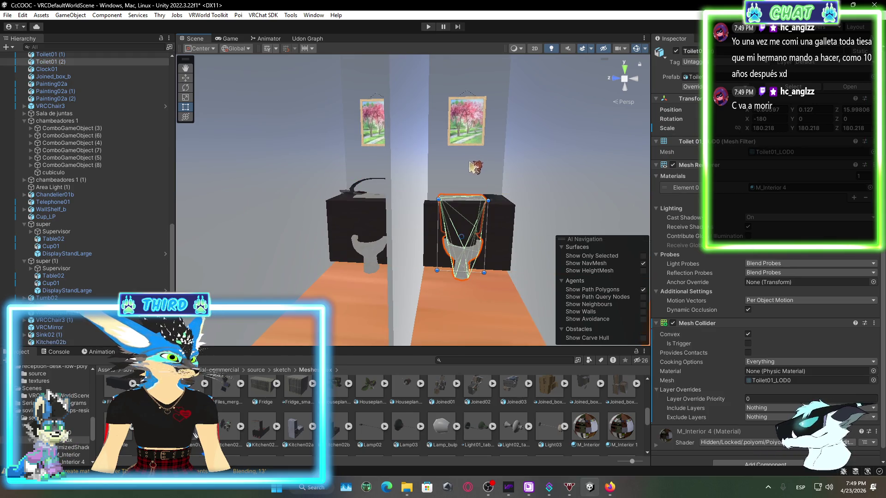
click(473, 167)
mouse_move(473, 167)
mouse_down()
mouse_move(501, 253)
mouse_move(442, 246)
mouse_move(478, 255)
mouse_move(485, 202)
mouse_up()
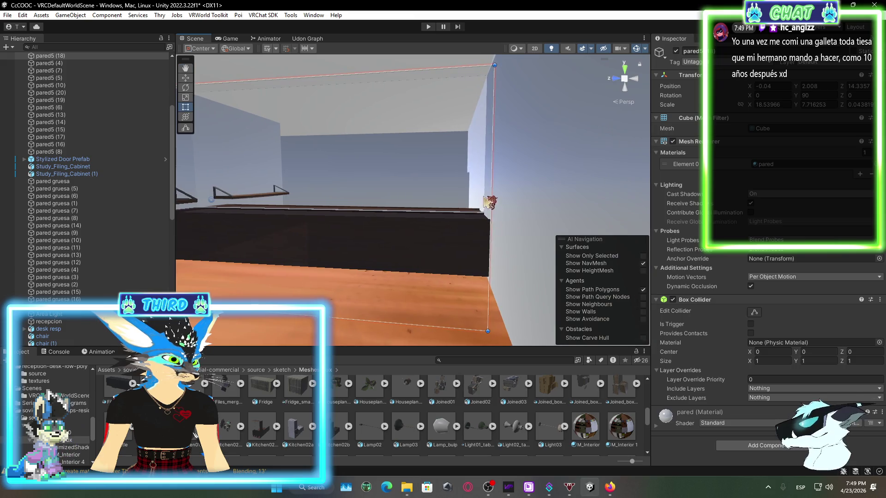
mouse_move(401, 192)
mouse_down()
mouse_move(205, 192)
mouse_move(391, 195)
mouse_move(421, 173)
mouse_move(372, 167)
mouse_move(387, 191)
mouse_move(410, 184)
mouse_up()
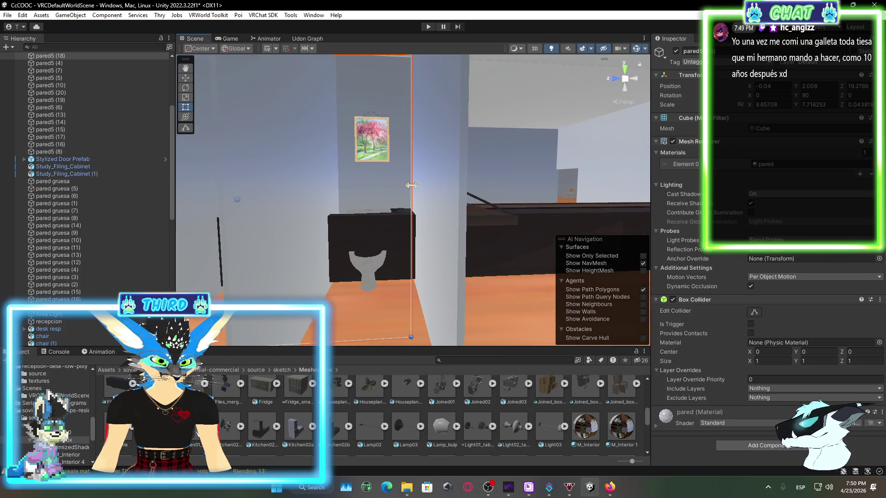
- Group-select the toilet, the nearby wall piece and the chair
mouse_move(378, 261)
mouse_down()
mouse_move(397, 298)
mouse_move(412, 299)
mouse_up()
shift+click(411, 306)
shift+click(410, 160)
mouse_move(424, 178)
mouse_down()
mouse_move(403, 229)
mouse_move(520, 217)
mouse_move(473, 231)
mouse_up()
shift+click(414, 215)
mouse_move(405, 94)
mouse_down()
mouse_move(409, 189)
mouse_move(411, 182)
mouse_move(466, 203)
mouse_up()
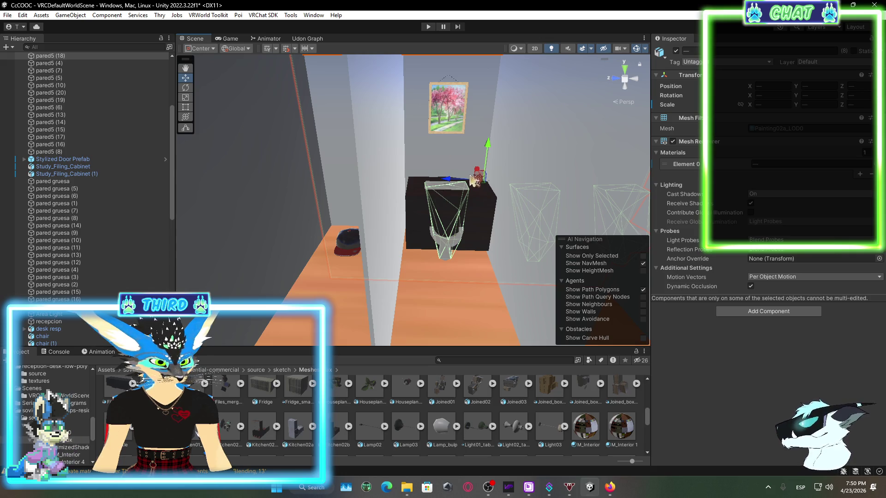
scroll(477, 171, up, 5)
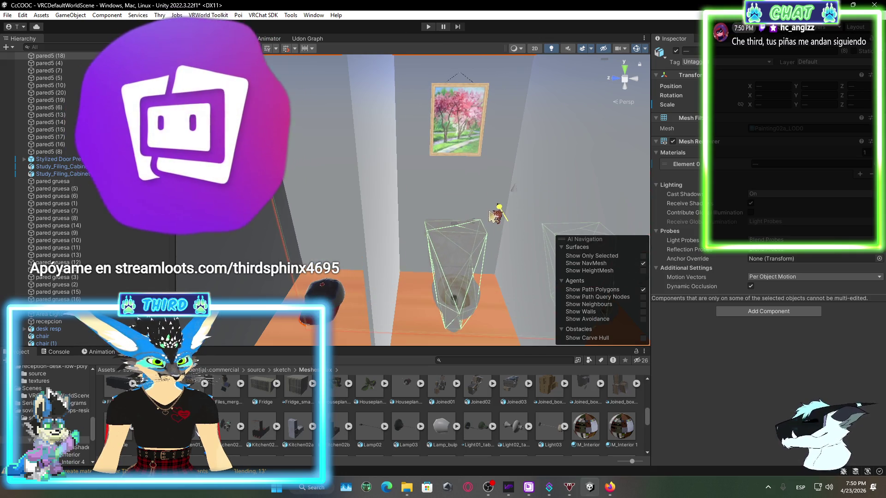
mouse_move(512, 188)
mouse_down()
mouse_move(345, 242)
mouse_move(110, 251)
mouse_move(301, 272)
mouse_move(323, 300)
mouse_up()
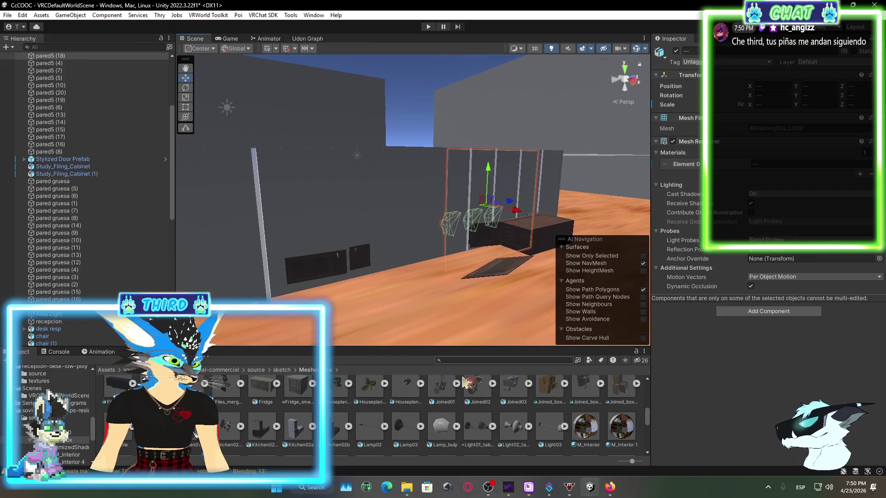
scroll(461, 415, down, 5)
click(443, 431)
mouse_move(421, 252)
mouse_down()
mouse_move(549, 236)
mouse_move(548, 277)
mouse_move(459, 306)
mouse_move(434, 297)
mouse_up()
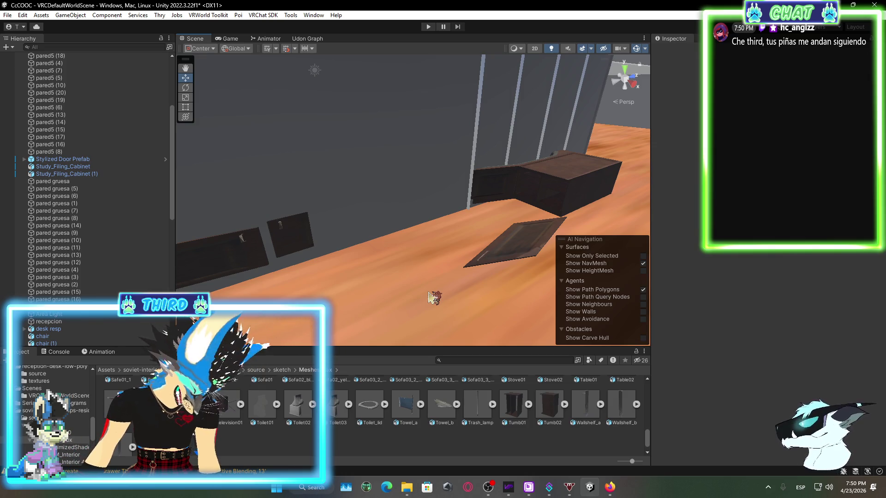
- Widen walls pared5 (16), (13) and (14) toward the left with the Rect tool
mouse_move(309, 208)
mouse_down()
mouse_move(403, 206)
mouse_move(462, 222)
mouse_move(524, 188)
mouse_move(592, 176)
mouse_move(491, 222)
mouse_move(534, 214)
mouse_move(480, 227)
mouse_move(478, 241)
mouse_move(369, 210)
mouse_move(368, 222)
mouse_up()
click(368, 222)
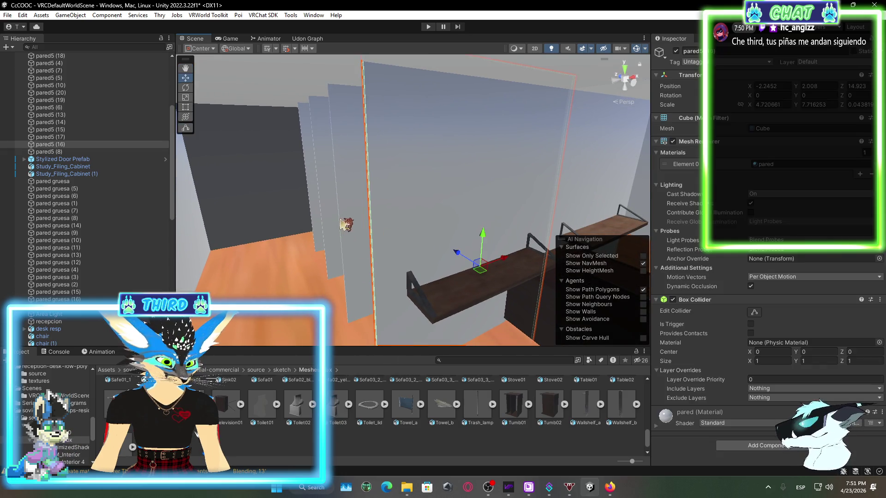
shift+click(313, 193)
shift+click(351, 198)
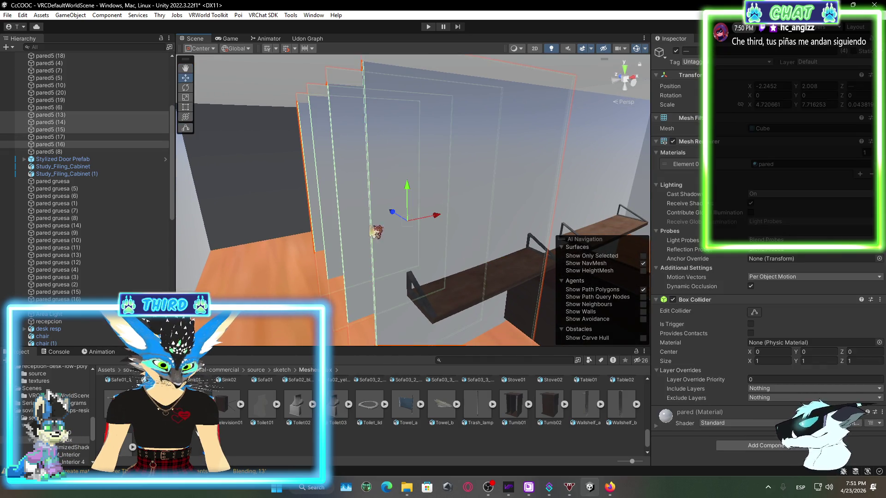
click(189, 110)
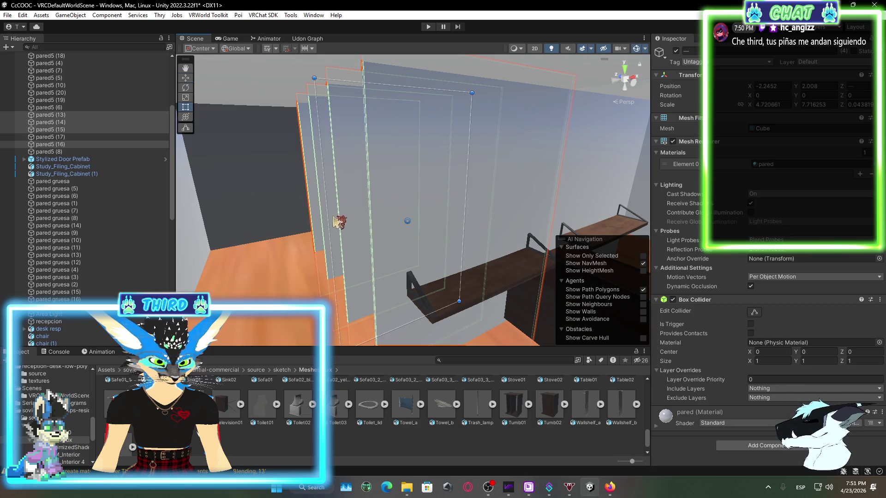
drag(329, 212, 310, 214)
- Select the WallShelf_b shelf and bring it into view
click(475, 302)
drag(482, 312, 473, 295)
scroll(107, 343, down, 5)
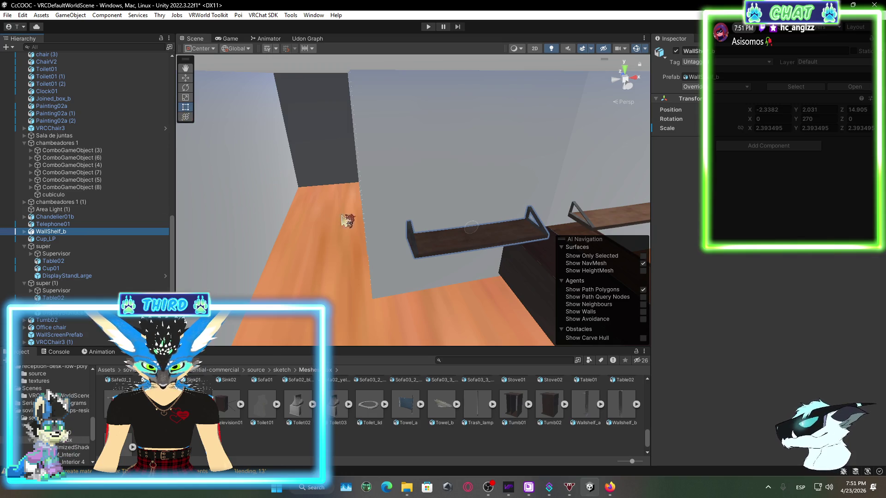
- Stretch WallShelf_b longer and slide it to X -2.95 at height 2.031
click(186, 78)
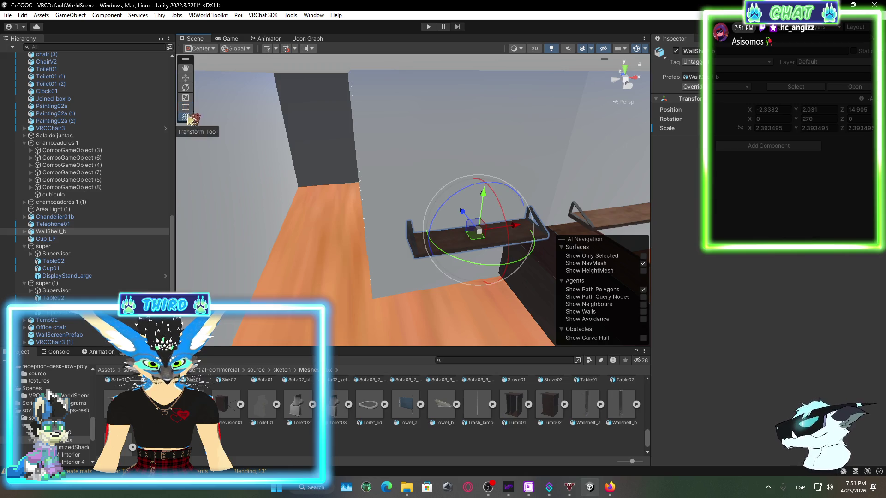
key(r)
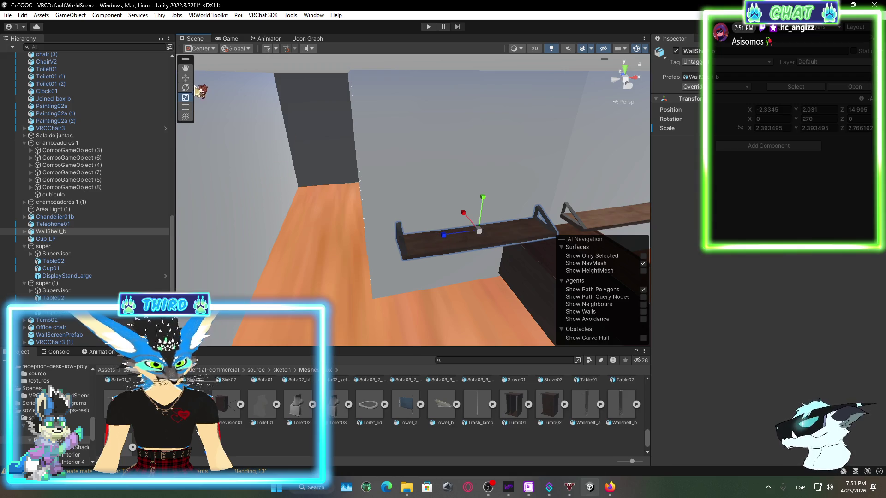
mouse_move(506, 233)
mouse_down()
mouse_move(518, 231)
mouse_move(493, 228)
mouse_up()
mouse_move(420, 256)
mouse_down()
mouse_move(506, 301)
mouse_move(499, 253)
mouse_move(406, 238)
mouse_move(326, 265)
mouse_move(296, 247)
mouse_move(304, 300)
mouse_move(368, 311)
mouse_move(617, 290)
mouse_move(503, 233)
mouse_move(469, 271)
mouse_move(483, 212)
mouse_move(509, 237)
mouse_move(488, 269)
mouse_up()
click(488, 269)
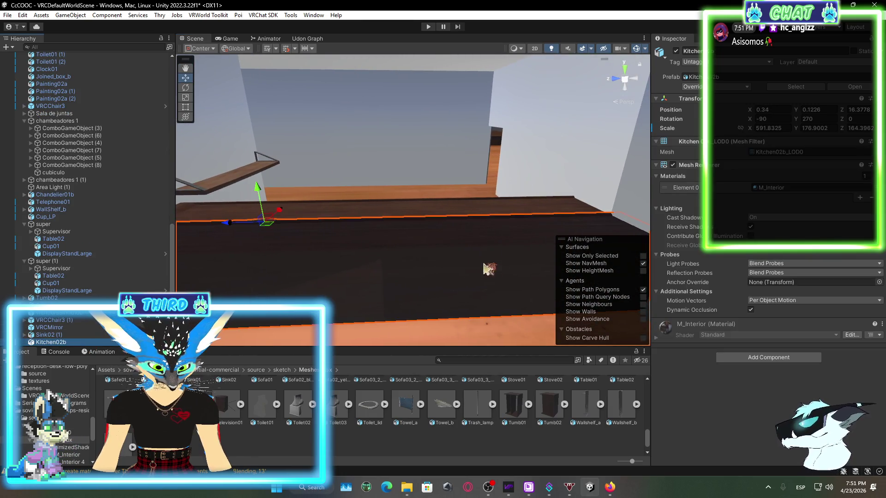
- Enlarge Sink02 about 1.86 times and seat it on the counter
double_click(79, 339)
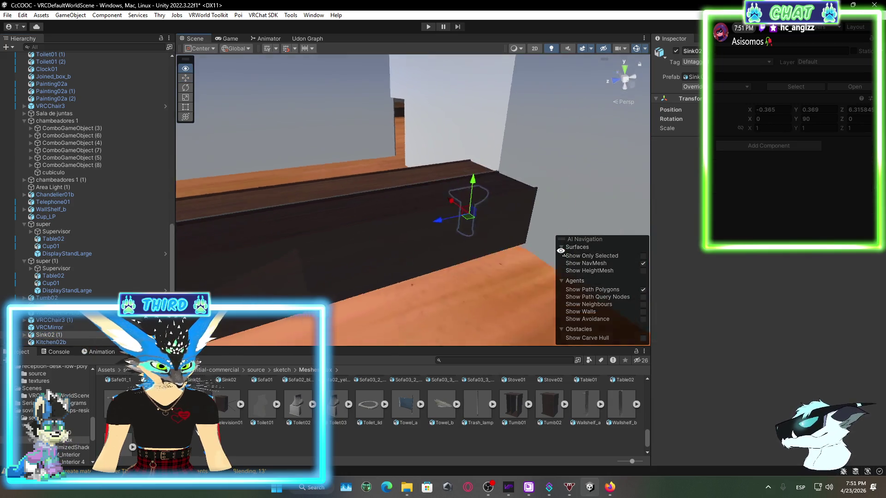
mouse_move(513, 151)
mouse_down()
mouse_move(528, 146)
mouse_move(490, 166)
mouse_up()
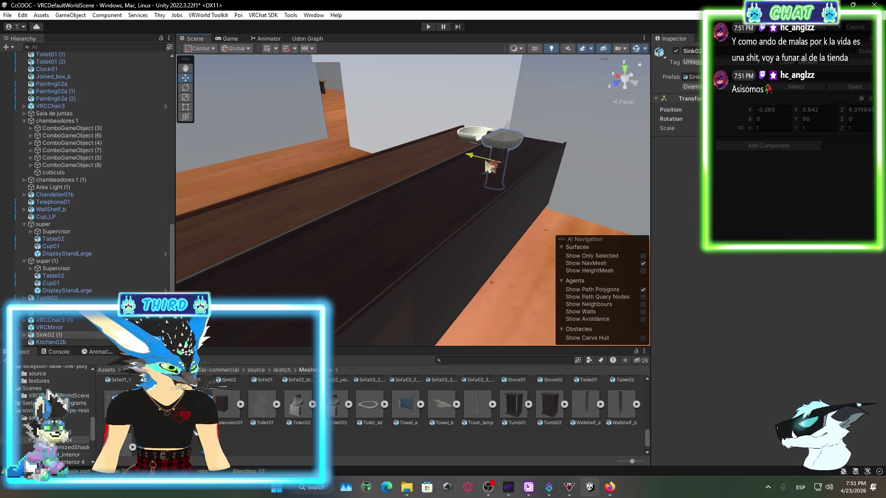
mouse_move(537, 133)
mouse_down()
mouse_move(538, 148)
mouse_move(538, 138)
mouse_move(480, 222)
mouse_up()
scroll(480, 222, up, 2)
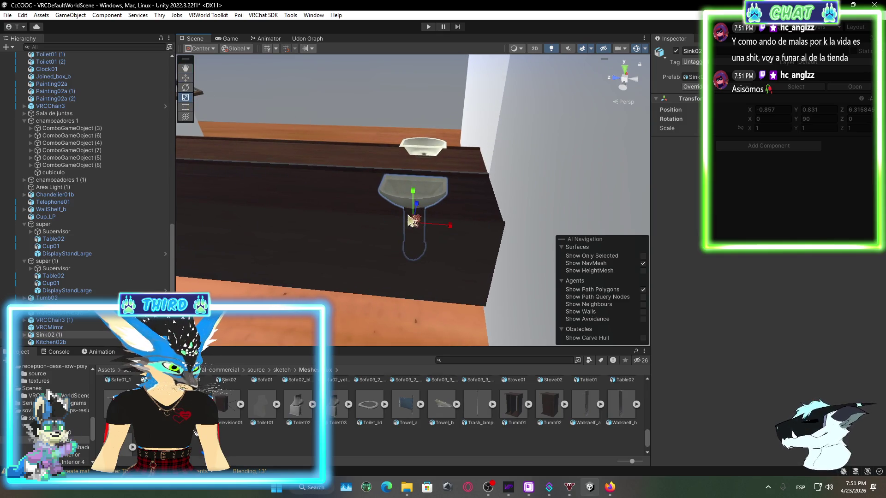
drag(417, 229, 210, 116)
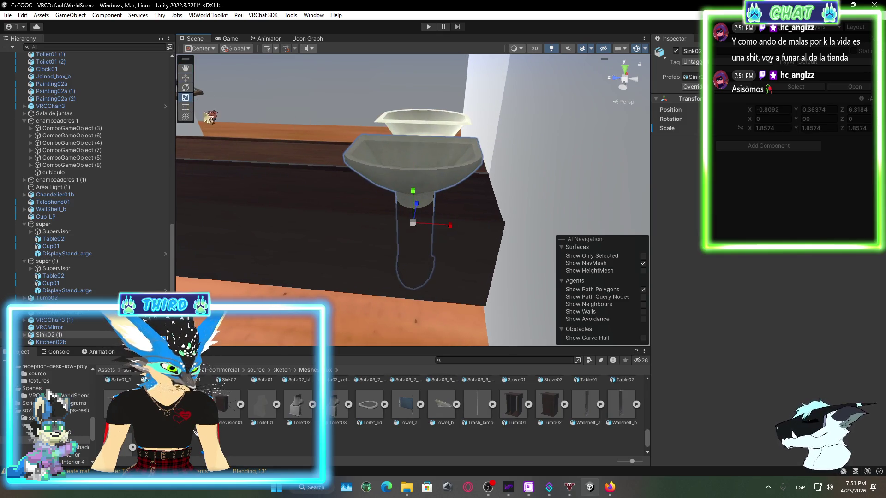
mouse_move(414, 203)
mouse_down()
mouse_move(462, 215)
mouse_move(470, 204)
mouse_up()
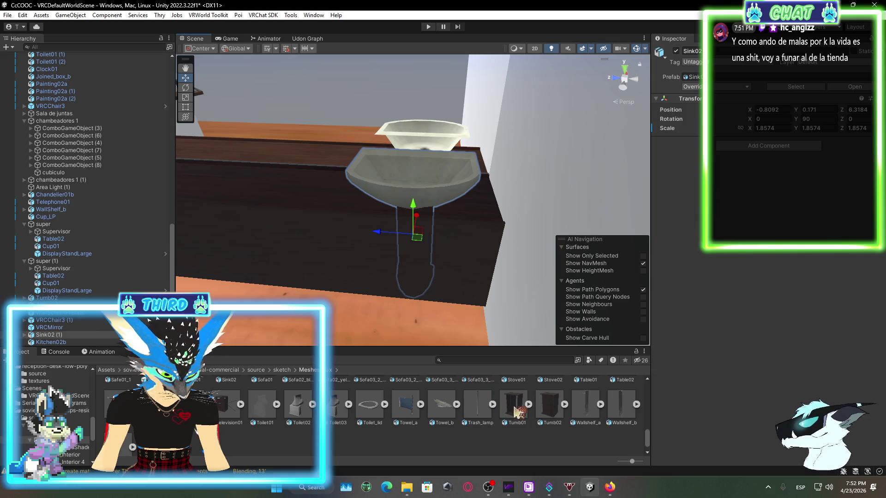
- Delete the Sink02 (1) copy and select the Towel_a asset
right_click(99, 335)
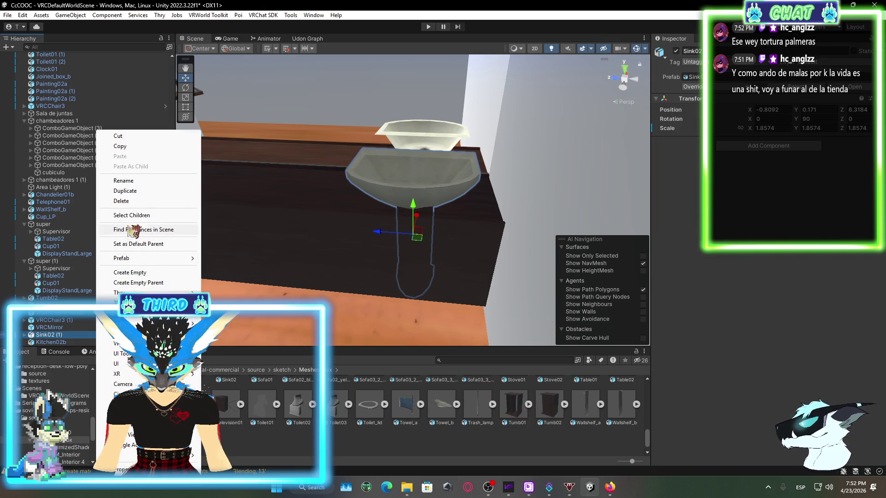
click(129, 202)
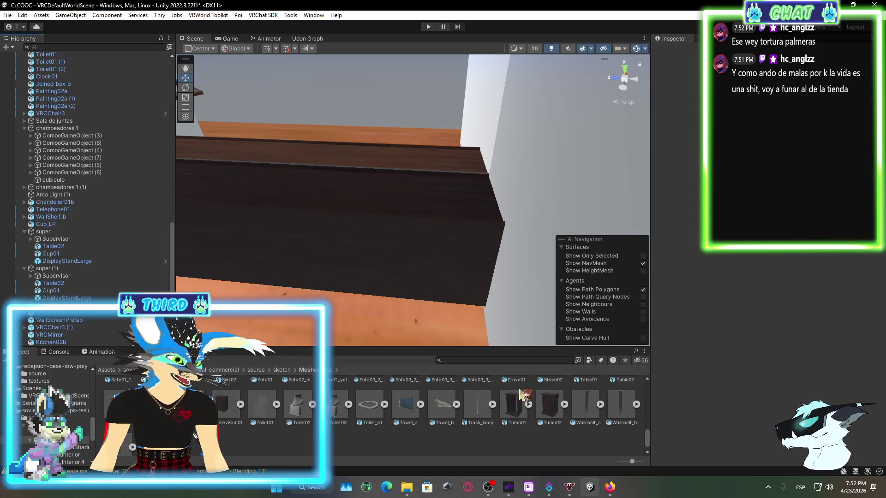
click(407, 415)
- Look over the walls and meeting room, and return the Project window to the top-level Assets folder
mouse_move(351, 231)
mouse_down()
mouse_move(309, 201)
mouse_move(447, 206)
mouse_move(395, 206)
mouse_move(300, 277)
mouse_move(317, 297)
mouse_up()
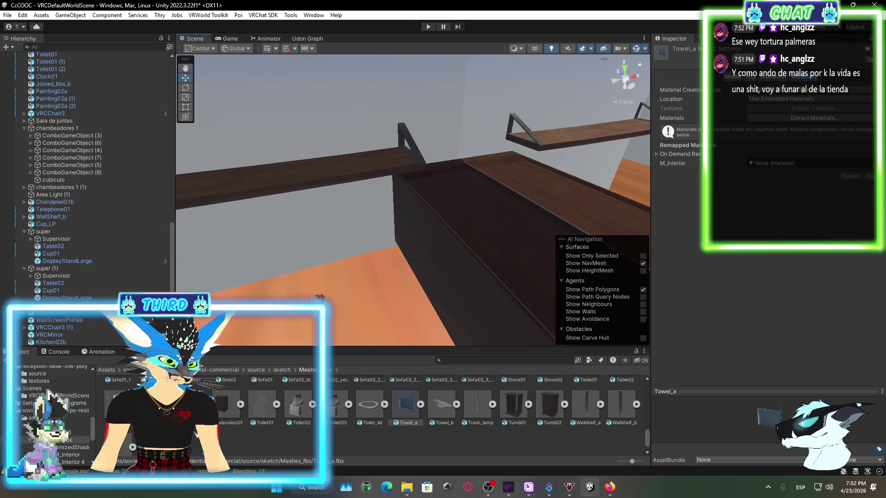
scroll(332, 424, up, 2)
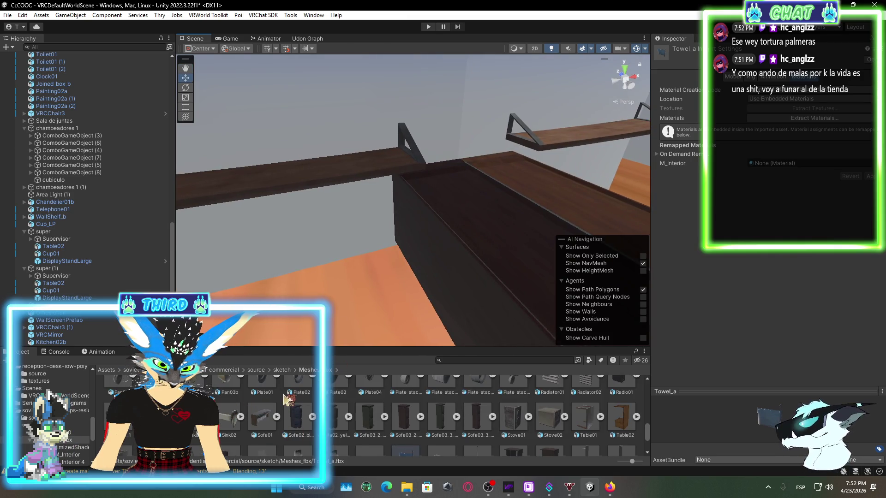
scroll(286, 399, up, 2)
scroll(282, 399, up, 2)
mouse_move(311, 317)
mouse_down()
mouse_move(510, 223)
mouse_move(434, 251)
mouse_move(447, 243)
mouse_move(453, 279)
mouse_move(507, 263)
mouse_move(415, 247)
mouse_move(349, 220)
mouse_move(254, 221)
mouse_move(406, 229)
mouse_up()
mouse_move(407, 138)
mouse_down()
mouse_move(534, 216)
mouse_move(480, 219)
mouse_move(659, 255)
mouse_up()
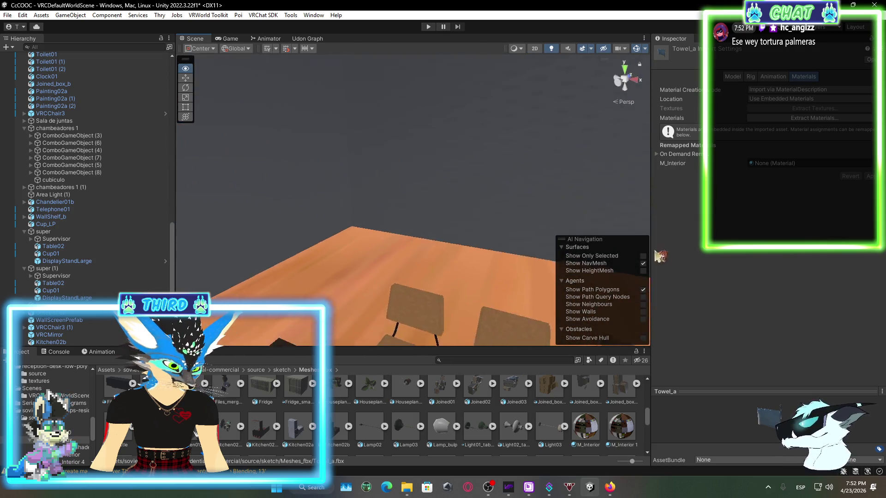
drag(734, 253, 805, 222)
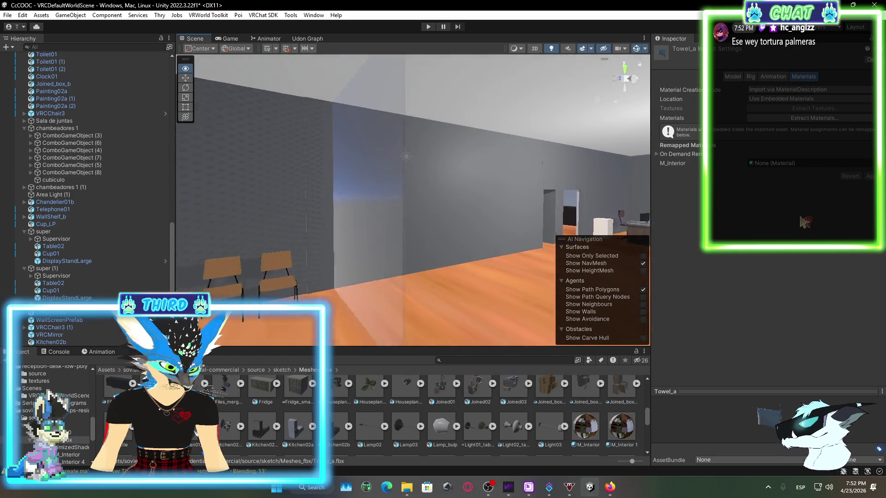
click(111, 371)
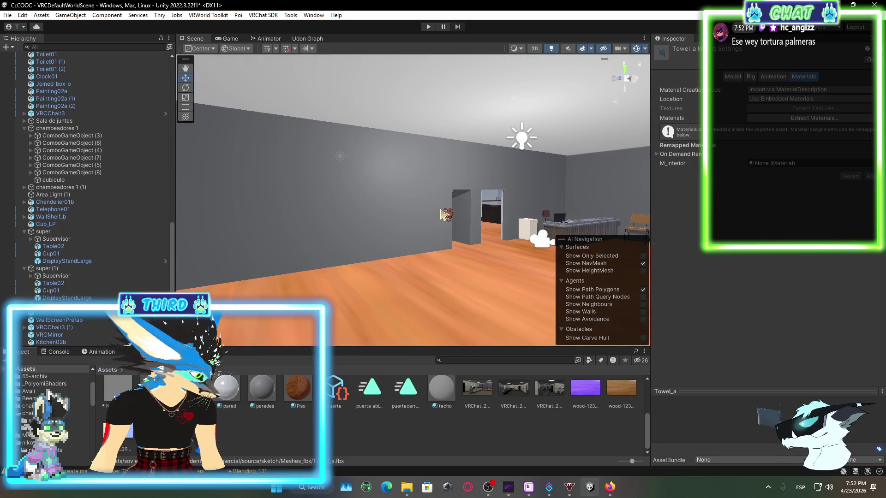
- Move the view to the office desks and select the Table02 desk with the mug
drag(506, 213, 338, 199)
mouse_move(548, 320)
mouse_down()
mouse_move(568, 221)
mouse_move(261, 206)
mouse_move(463, 167)
mouse_move(316, 109)
mouse_move(477, 170)
mouse_move(403, 197)
mouse_up()
mouse_move(446, 232)
mouse_down()
mouse_move(446, 277)
mouse_move(446, 191)
mouse_move(431, 270)
mouse_move(661, 288)
mouse_move(734, 311)
mouse_up()
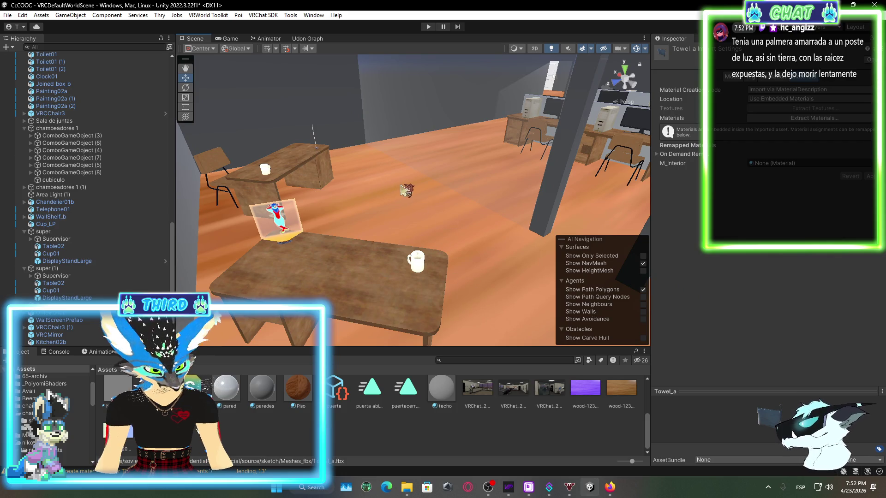
mouse_move(406, 190)
mouse_down()
mouse_move(374, 264)
mouse_move(346, 214)
mouse_up()
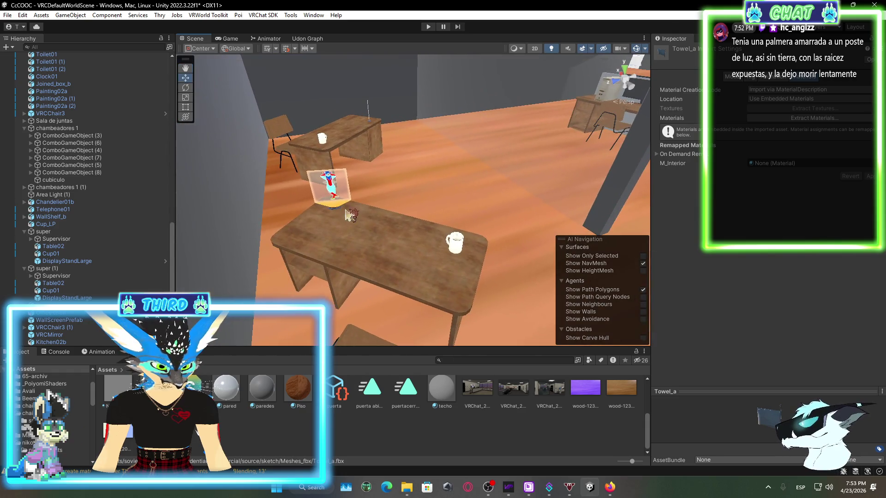
click(368, 251)
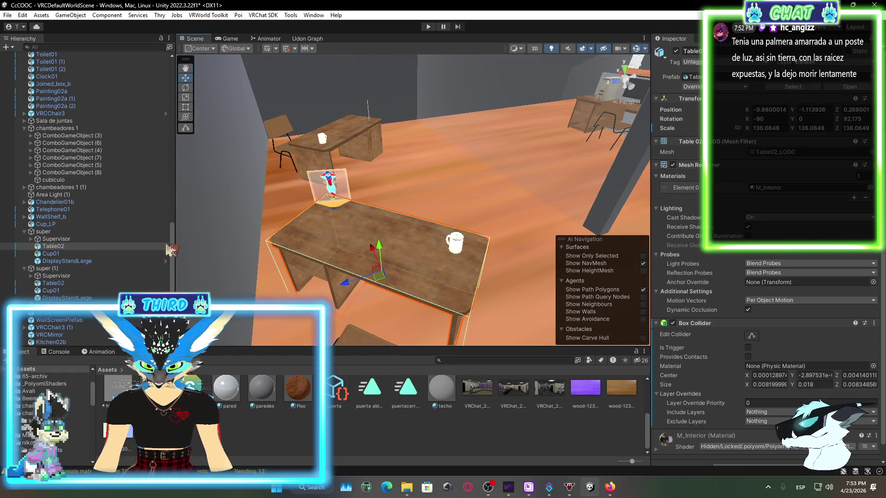
- Reposition the super and super (1) supervisor desk groups along X with the Move tool
click(104, 231)
shift+click(175, 269)
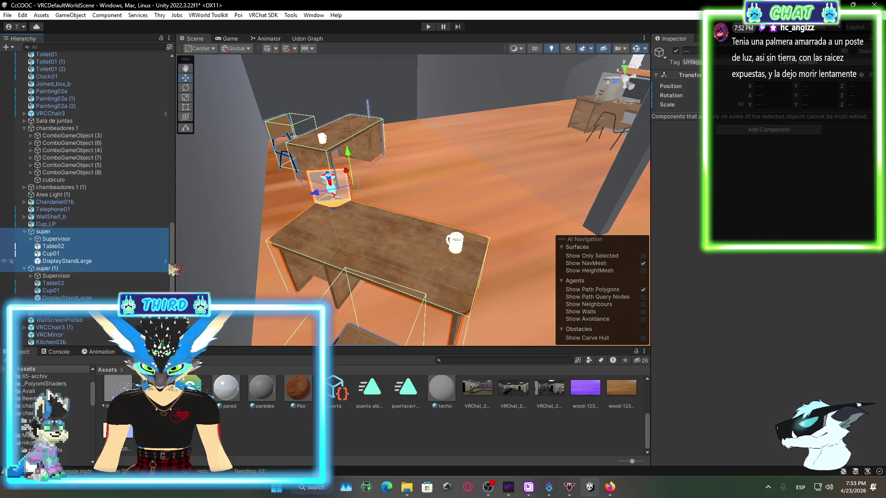
drag(313, 203, 406, 257)
click(84, 271)
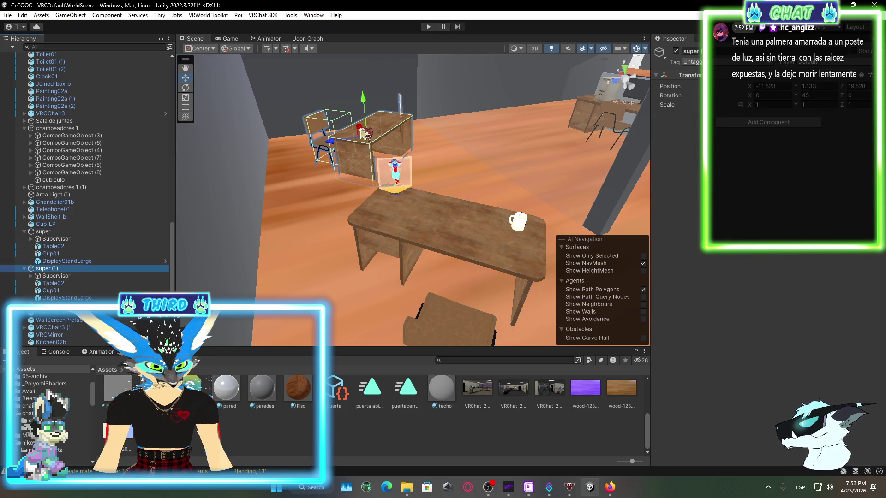
drag(362, 135, 360, 127)
click(43, 231)
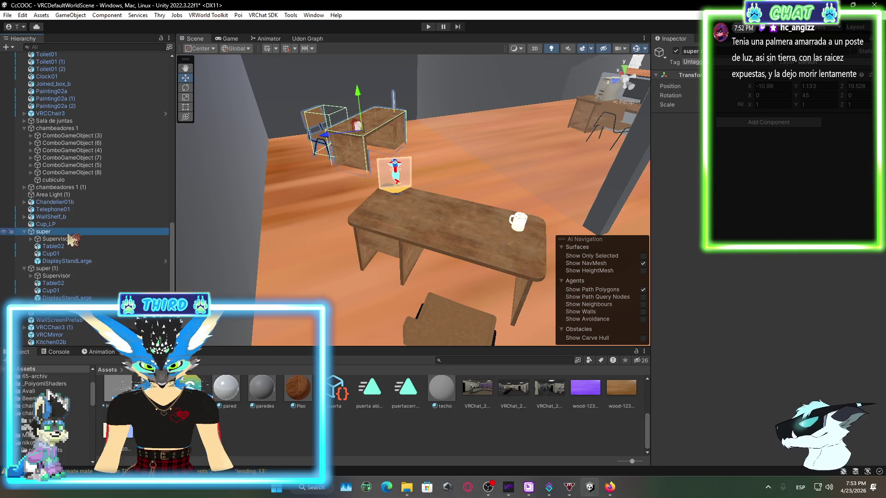
mouse_move(438, 231)
mouse_down()
mouse_move(429, 236)
mouse_move(515, 310)
mouse_move(534, 311)
mouse_move(465, 333)
mouse_move(347, 395)
mouse_move(38, 325)
mouse_move(394, 197)
mouse_move(316, 167)
mouse_up()
scroll(515, 310, down, 5)
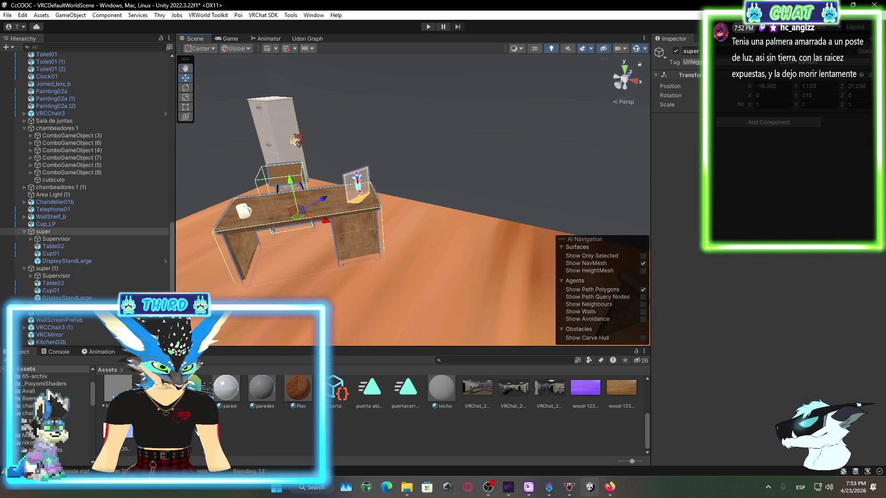
- Clear the selection and open the Soviet residential-commercial asset pack folder
click(308, 171)
scroll(116, 277, down, 6)
scroll(370, 415, up, 5)
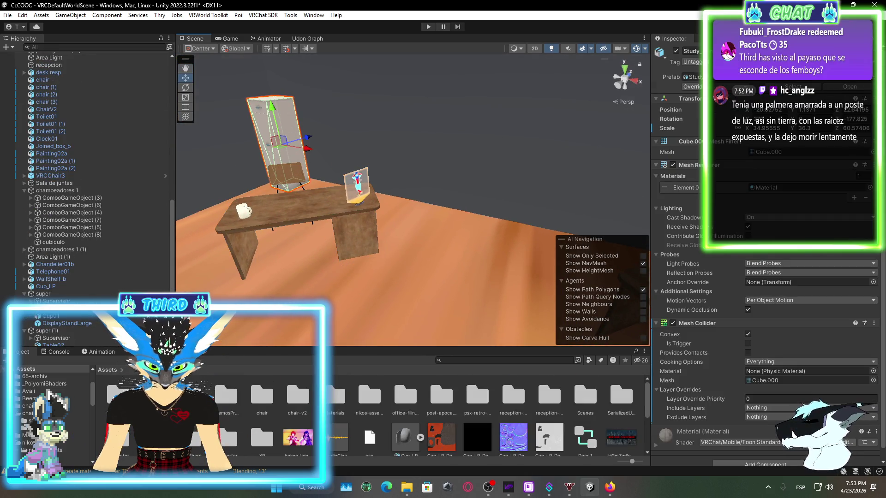
click(283, 415)
scroll(283, 415, down, 2)
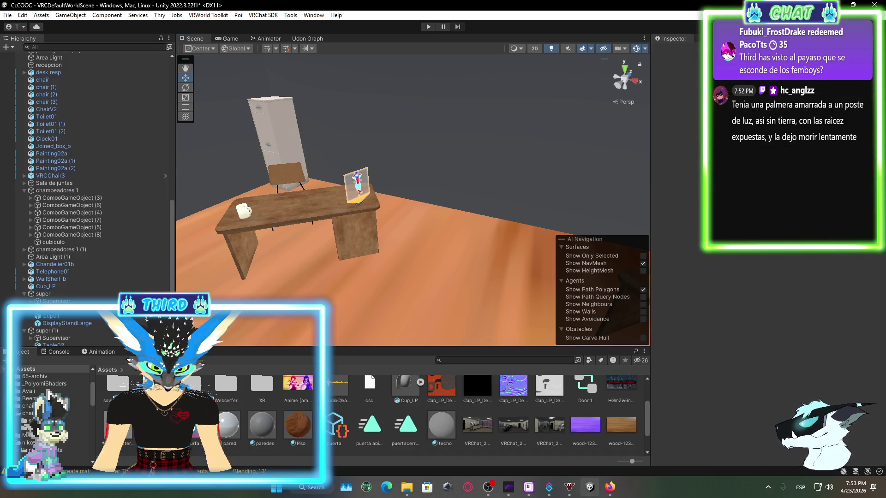
scroll(369, 416, up, 1)
double_click(118, 396)
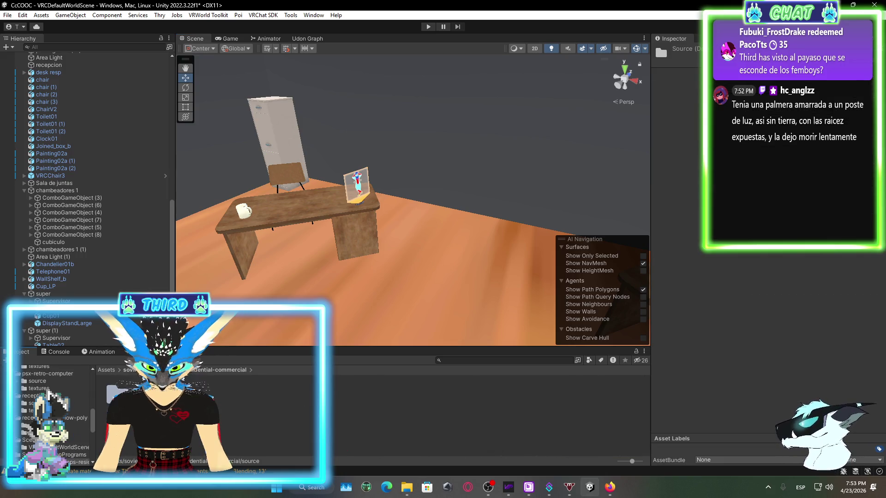
- Drop a Bookshelf mesh from source > Meshes_fbx onto the office floor and frame it
double_click(118, 396)
double_click(187, 395)
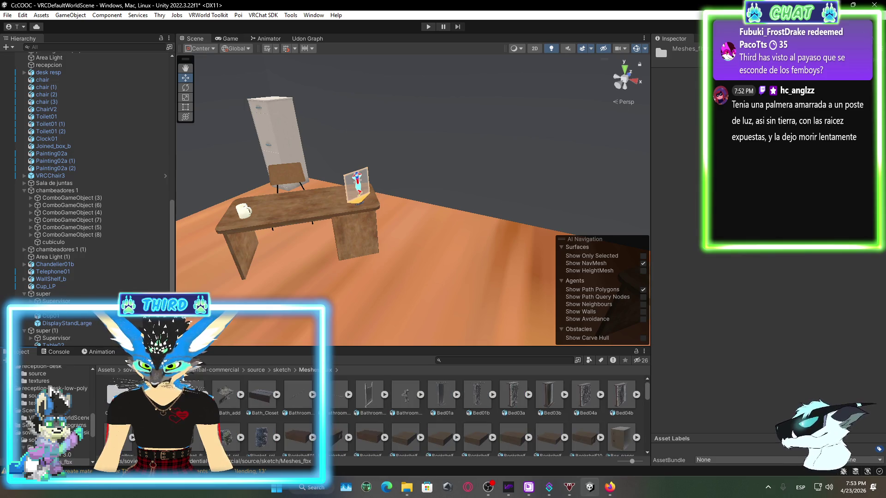
scroll(406, 399, down, 3)
mouse_move(474, 390)
mouse_down()
mouse_move(493, 240)
mouse_move(488, 209)
mouse_move(471, 220)
mouse_move(393, 198)
mouse_move(365, 203)
mouse_move(466, 245)
mouse_move(461, 286)
mouse_move(465, 250)
mouse_move(491, 410)
mouse_move(522, 249)
mouse_move(512, 351)
mouse_move(549, 406)
mouse_move(522, 248)
mouse_move(506, 240)
mouse_up()
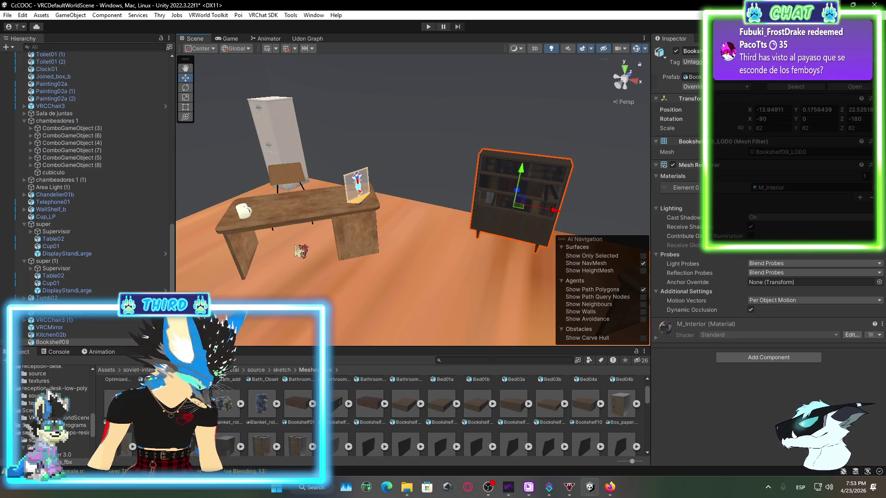
drag(379, 257, 461, 256)
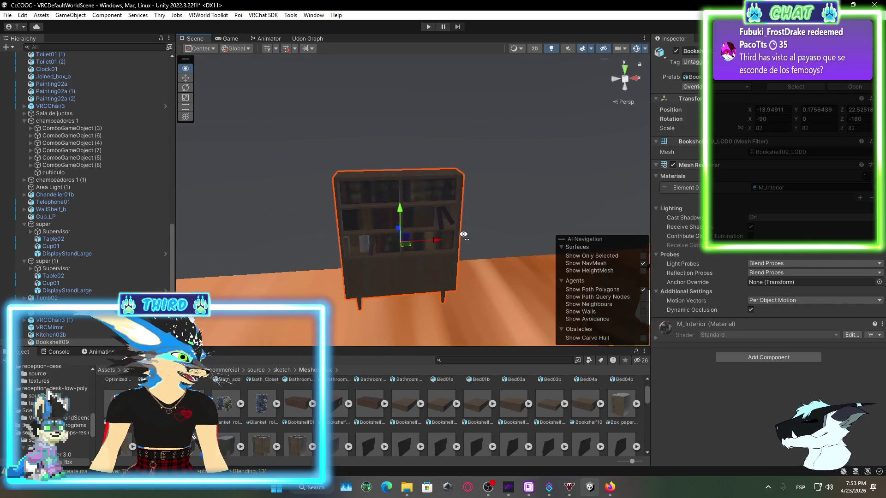
key(f)
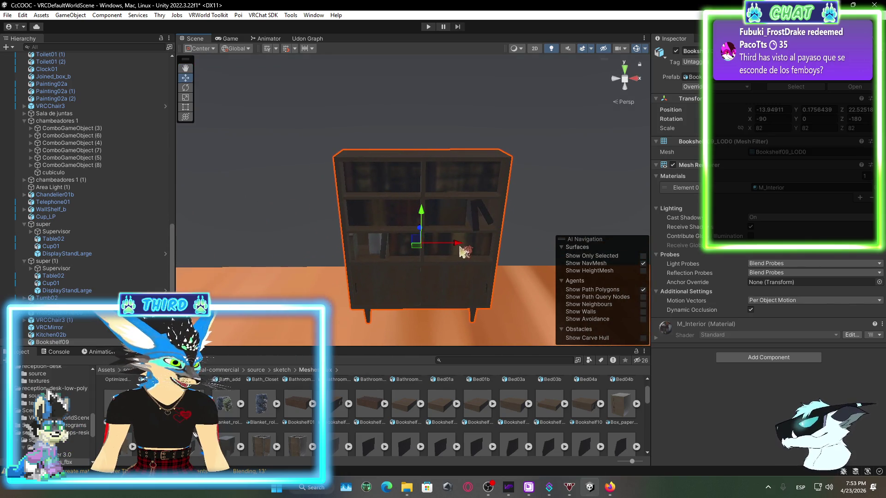
- Slide the bookshelf toward the cabinet, scale it to about 152, and raise it onto the floor
mouse_move(464, 249)
mouse_down()
mouse_move(409, 242)
mouse_move(458, 257)
mouse_move(390, 253)
mouse_move(287, 217)
mouse_move(249, 212)
mouse_move(239, 224)
mouse_move(244, 216)
mouse_up()
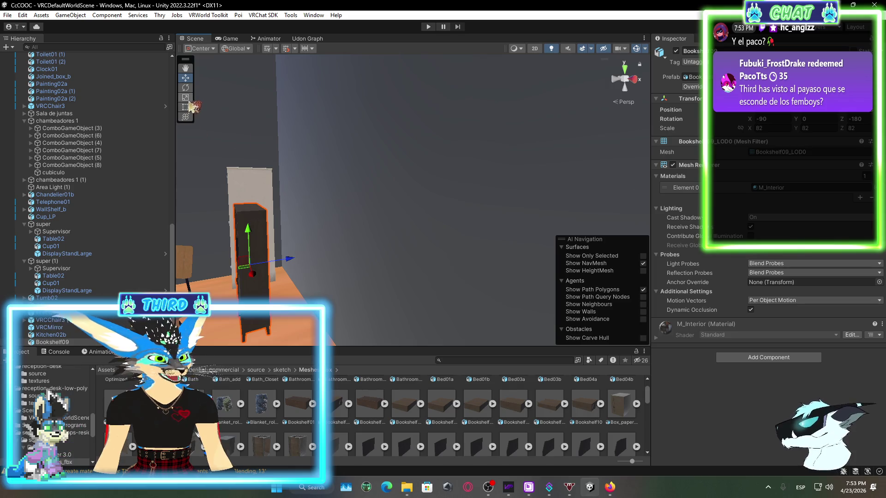
mouse_move(253, 270)
mouse_down()
mouse_move(259, 259)
mouse_move(308, 340)
mouse_move(323, 296)
mouse_move(302, 254)
mouse_up()
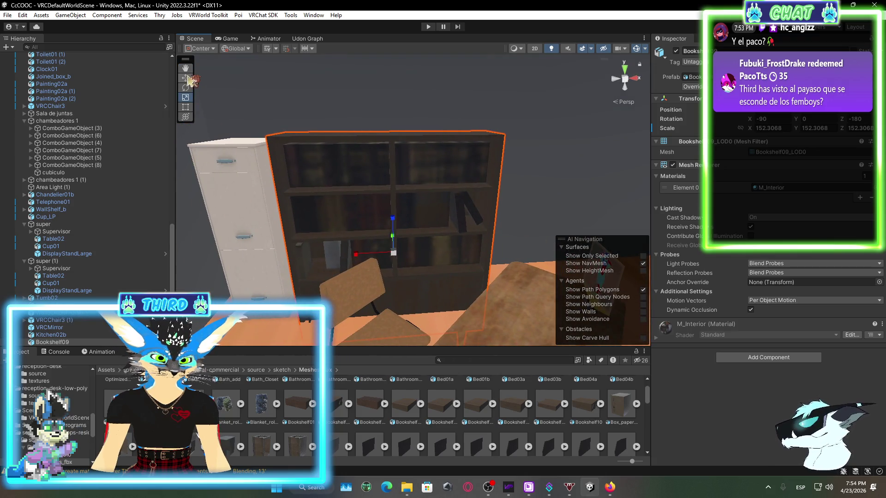
drag(399, 227, 405, 176)
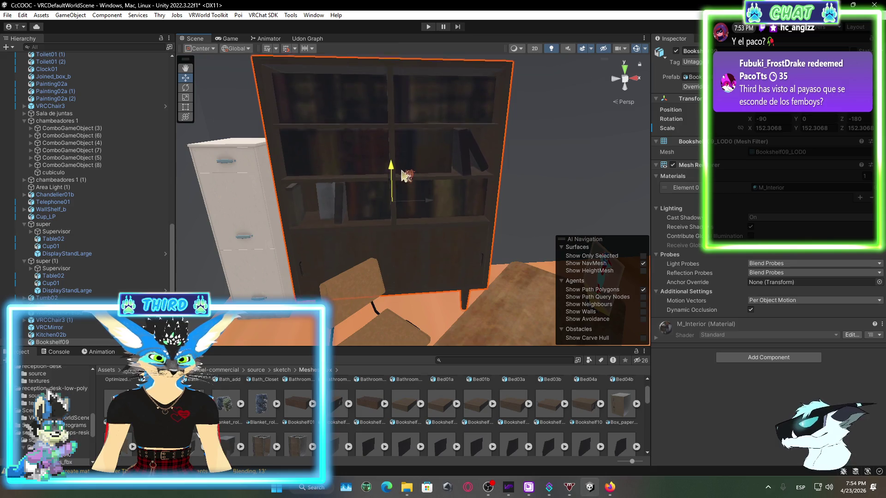
mouse_move(479, 257)
mouse_down()
mouse_move(390, 185)
mouse_move(406, 174)
mouse_move(435, 181)
mouse_up()
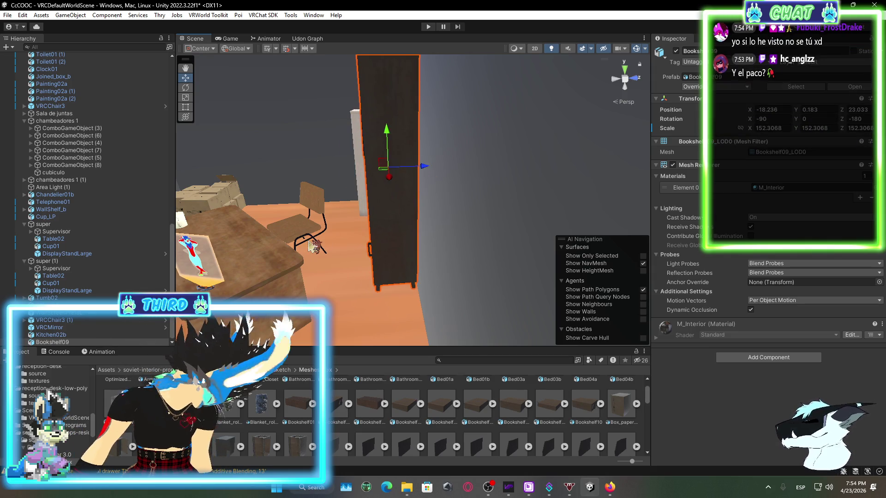
mouse_move(310, 245)
mouse_down()
mouse_move(409, 231)
mouse_move(436, 412)
mouse_up()
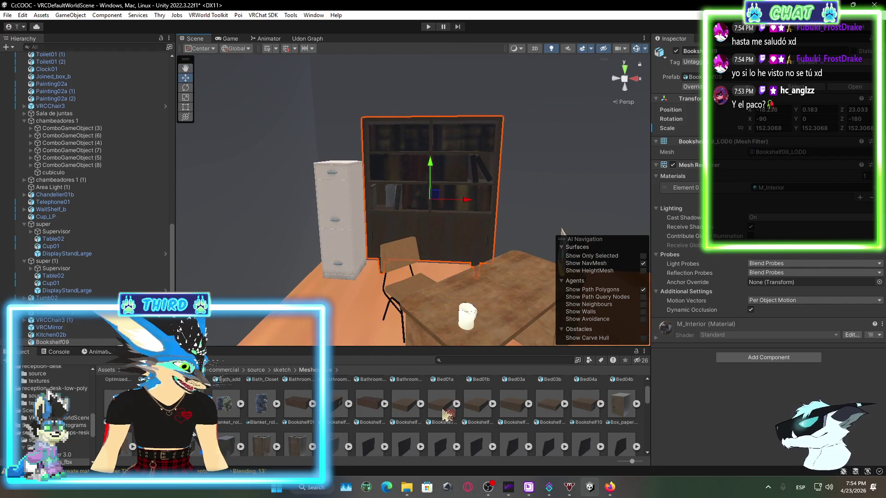
- Try placing a carpet from the asset pack near the desks without keeping it
scroll(408, 402, down, 2)
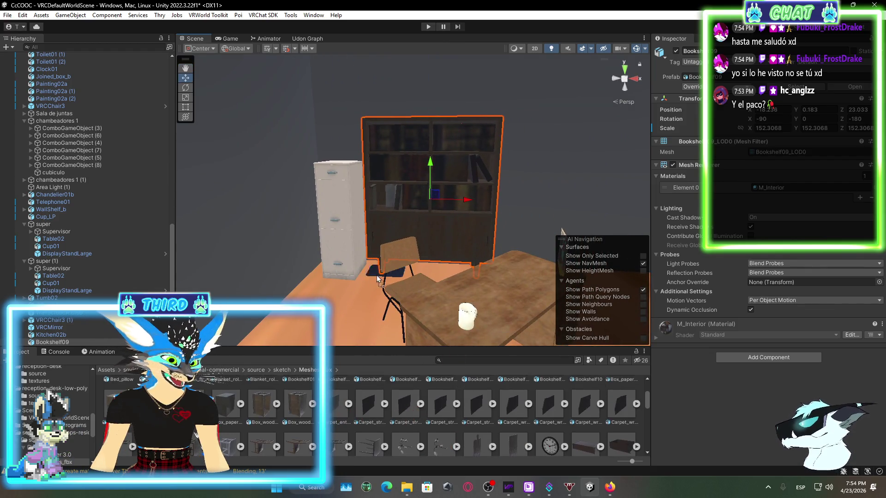
scroll(397, 429, up, 1)
scroll(446, 419, up, 1)
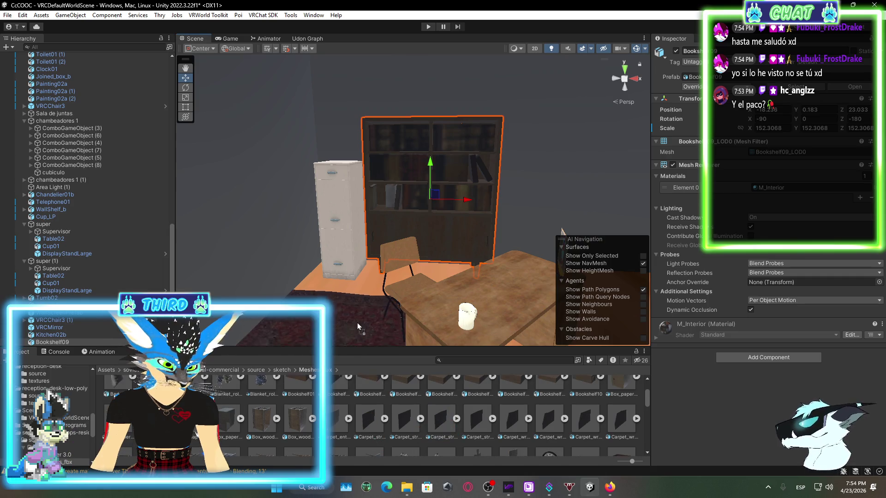
mouse_move(357, 323)
mouse_down()
mouse_move(564, 356)
mouse_move(566, 323)
mouse_up()
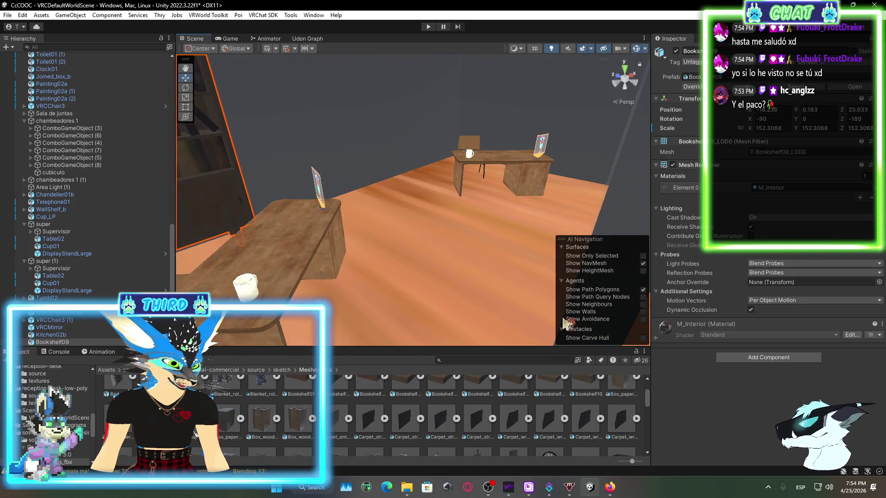
scroll(457, 266, up, 3)
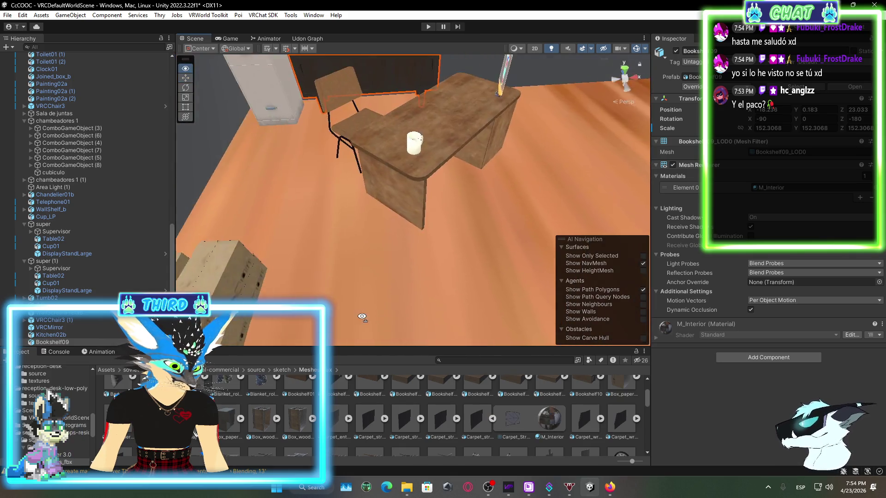
mouse_move(444, 388)
mouse_down()
mouse_move(477, 198)
mouse_move(480, 420)
mouse_move(499, 202)
mouse_move(395, 496)
mouse_up()
scroll(461, 415, down, 2)
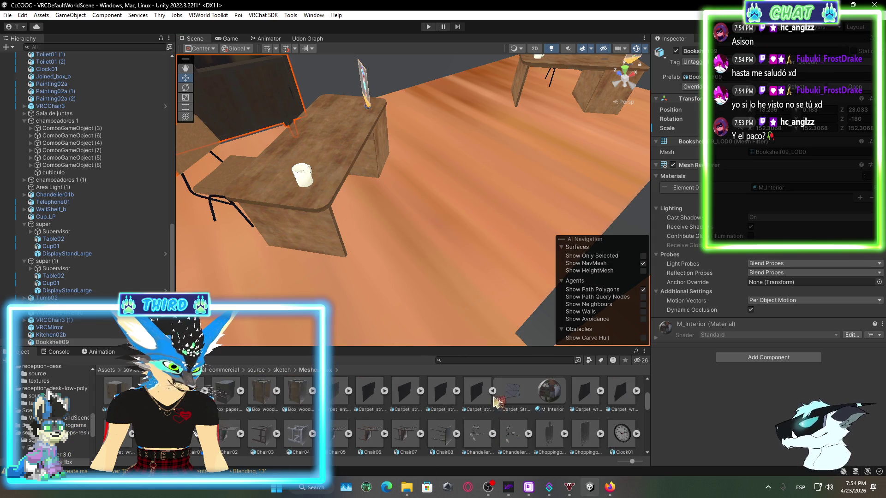
mouse_move(593, 407)
mouse_down()
mouse_move(510, 226)
mouse_move(544, 244)
mouse_move(448, 424)
mouse_up()
scroll(447, 424, down, 1)
scroll(336, 413, down, 1)
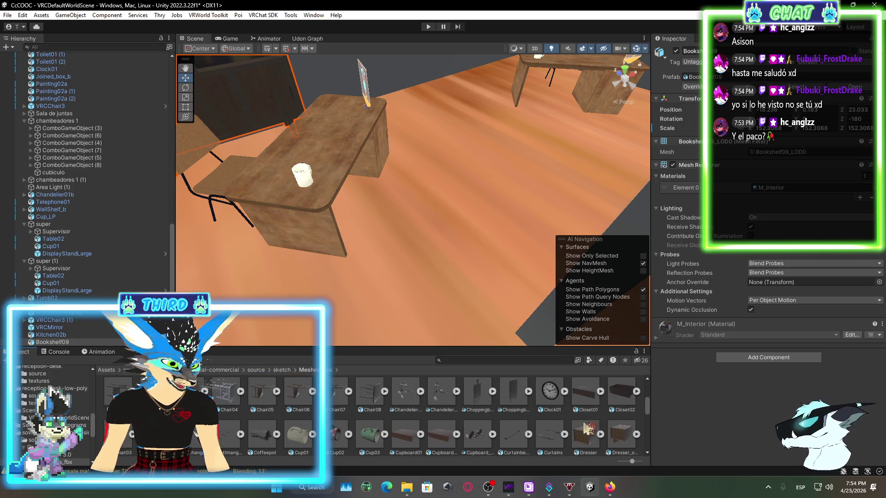
scroll(519, 401, up, 1)
- Browse the furniture models and try other pieces in the scene
mouse_move(519, 401)
mouse_down()
mouse_move(496, 242)
mouse_move(508, 400)
mouse_move(476, 240)
mouse_move(450, 388)
mouse_up()
scroll(450, 387, up, 1)
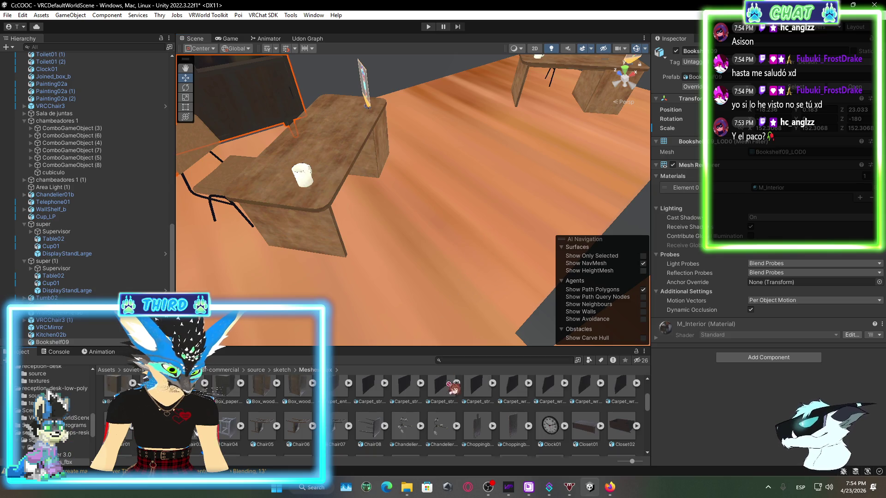
scroll(401, 427, down, 1)
scroll(286, 438, down, 1)
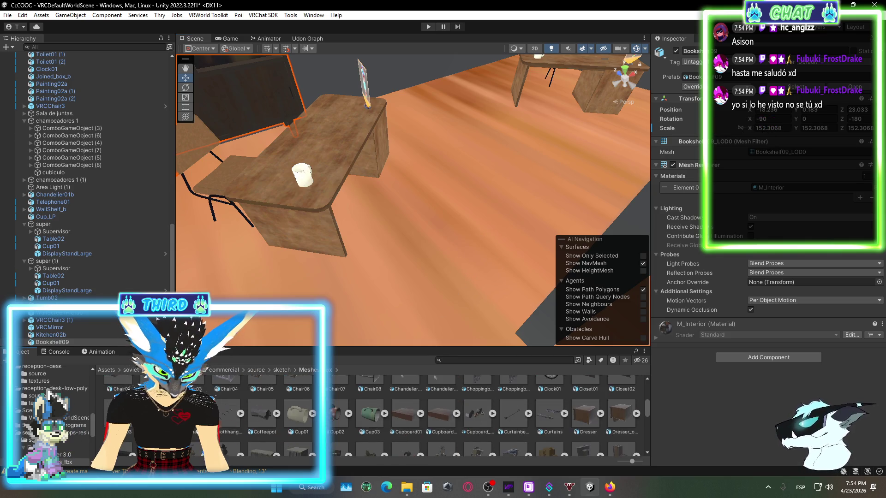
mouse_move(514, 415)
mouse_down()
mouse_move(411, 272)
mouse_move(519, 269)
mouse_move(461, 277)
mouse_move(304, 441)
mouse_up()
scroll(304, 440, up, 1)
scroll(305, 441, down, 1)
drag(345, 327, 395, 438)
scroll(396, 416, down, 2)
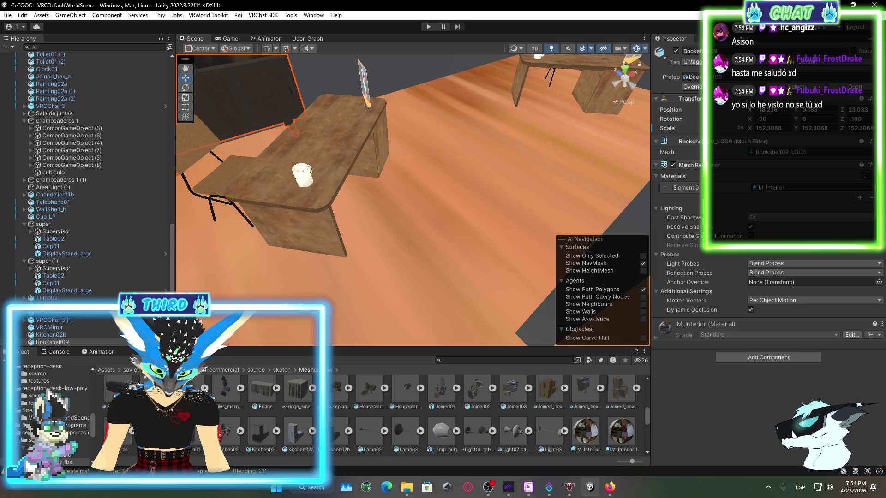
scroll(395, 415, down, 3)
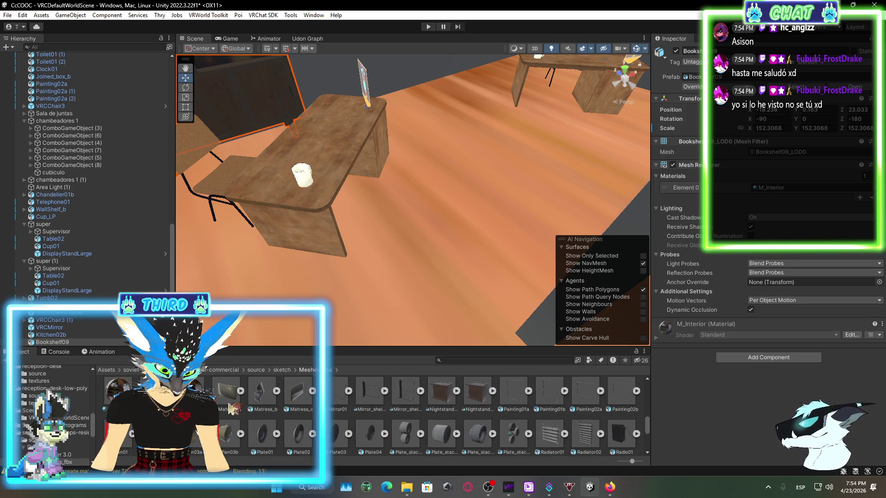
scroll(403, 422, down, 1)
scroll(434, 406, down, 1)
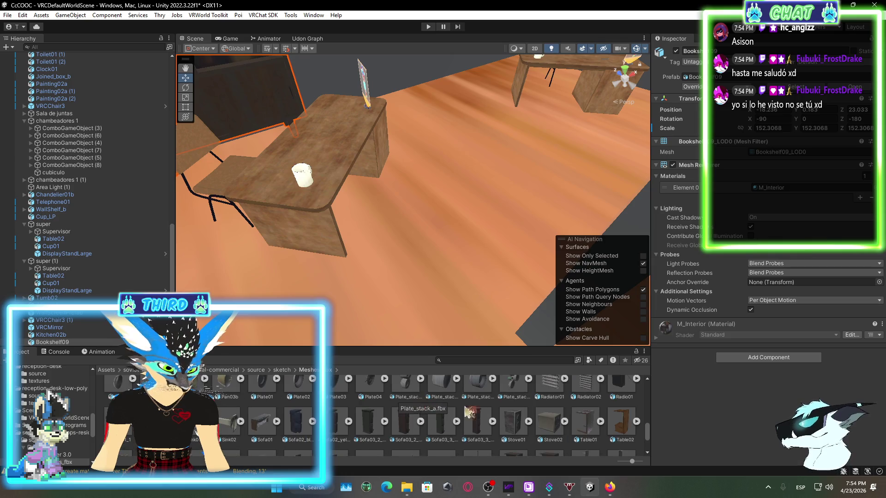
scroll(447, 394, up, 1)
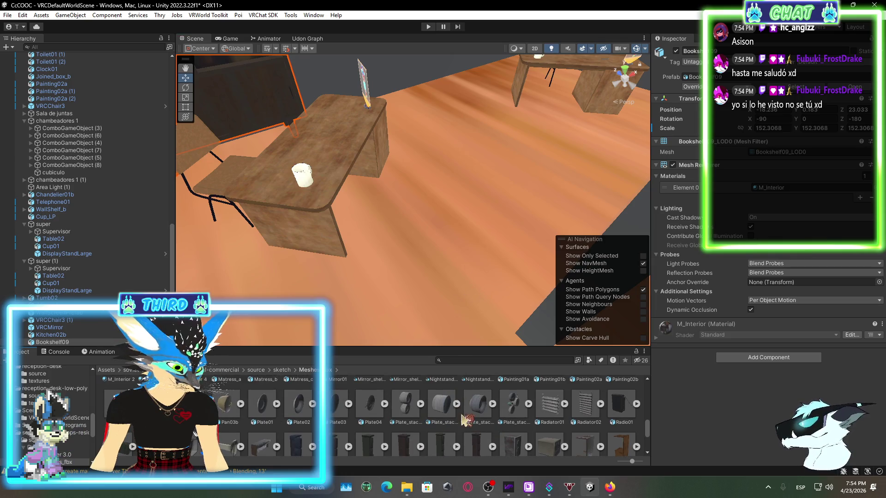
scroll(465, 420, down, 3)
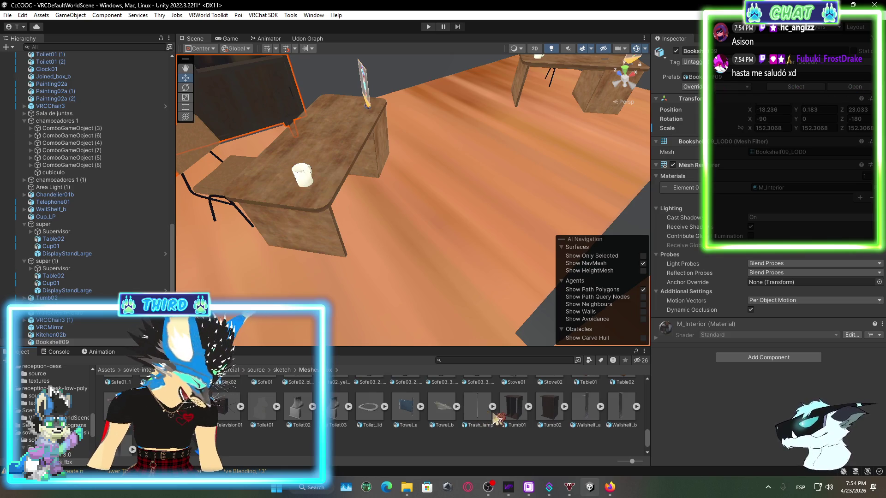
scroll(496, 418, down, 1)
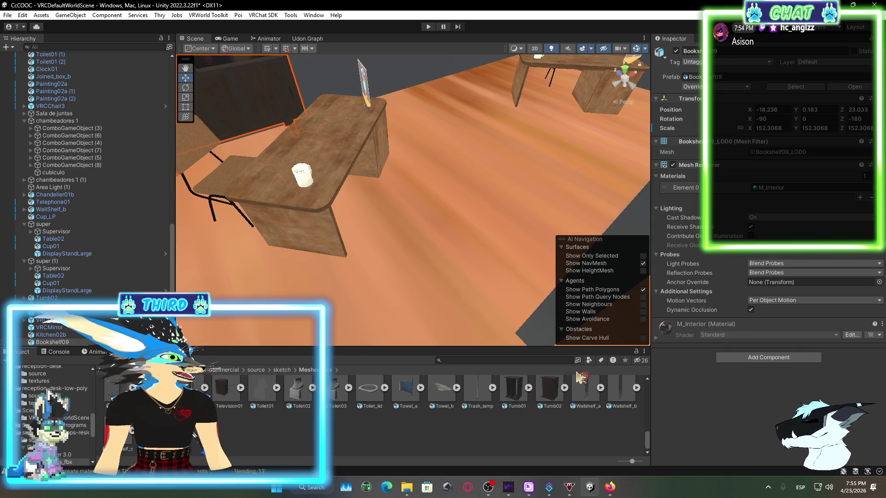
- Cancel placing a dark wall shelf and the Tumb02 cabinet, then frame the white filing cabinet
mouse_move(622, 389)
mouse_down()
mouse_move(464, 244)
mouse_move(469, 207)
mouse_up()
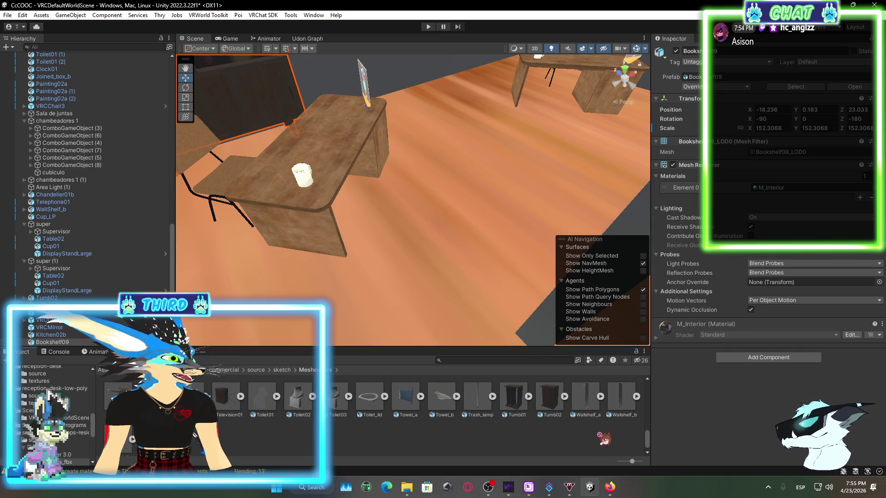
drag(541, 406, 494, 267)
mouse_move(449, 217)
mouse_down()
mouse_move(481, 259)
mouse_move(490, 175)
mouse_move(421, 113)
mouse_move(350, 172)
mouse_move(361, 168)
mouse_move(428, 217)
mouse_move(462, 256)
mouse_move(358, 214)
mouse_move(417, 210)
mouse_move(451, 234)
mouse_up()
key(Escape)
click(429, 218)
key(f)
- Duplicate the filing cabinet into copies (2) and (3), sliding each alongside the original
drag(440, 275, 501, 189)
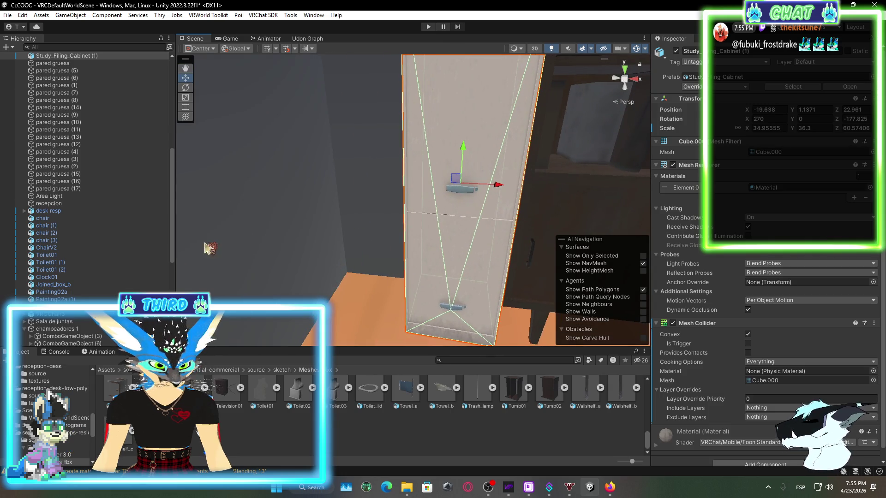
scroll(79, 92, up, 3)
right_click(102, 114)
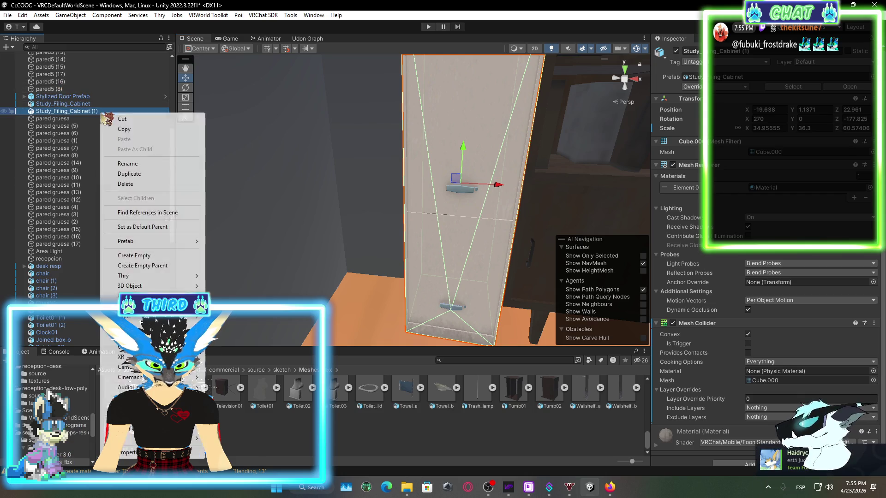
click(146, 174)
drag(508, 191, 411, 186)
right_click(104, 120)
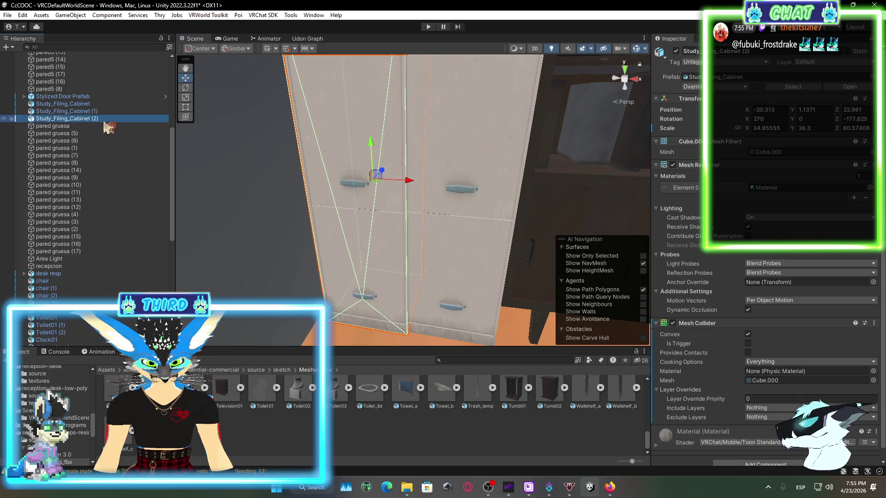
click(133, 182)
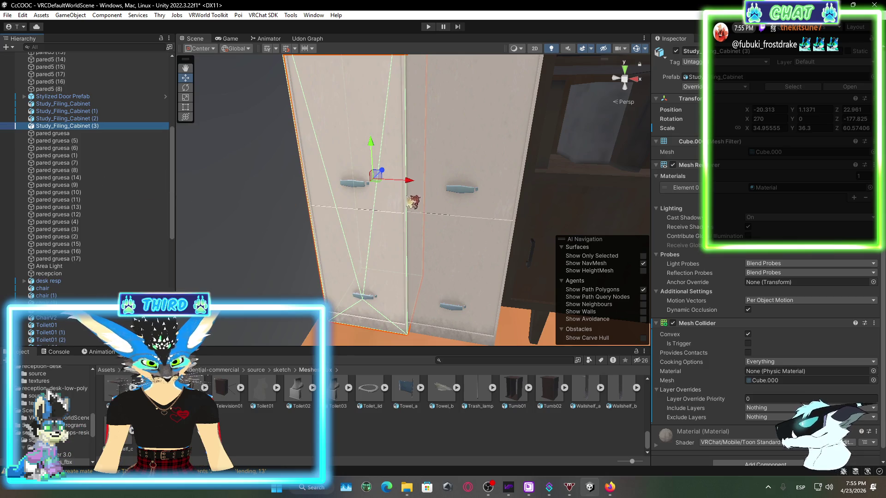
mouse_move(411, 233)
mouse_down()
mouse_move(323, 194)
mouse_move(552, 203)
mouse_move(592, 222)
mouse_move(569, 221)
mouse_up()
key(f)
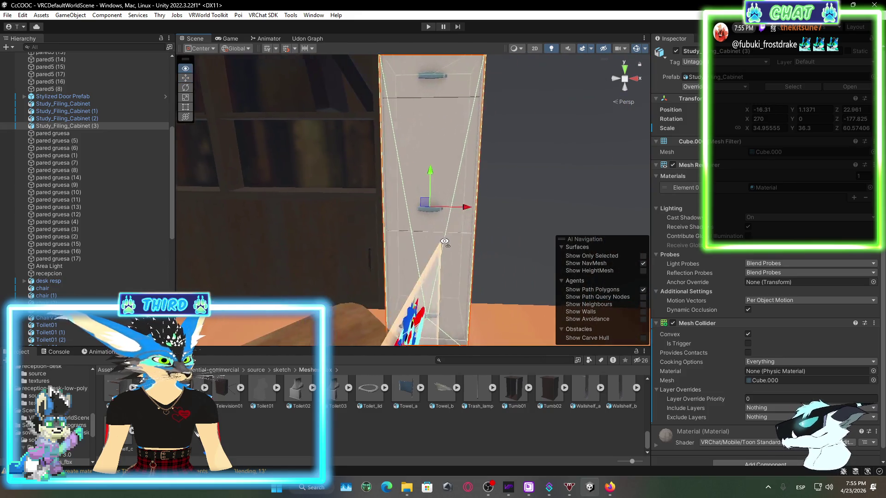
- Add cabinet copies (4) and (5), sliding each right along the wall
right_click(116, 127)
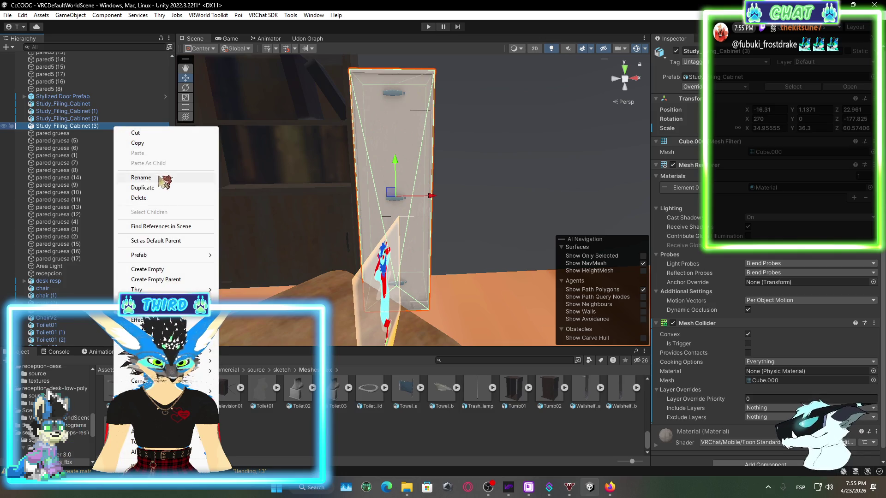
click(164, 190)
mouse_move(432, 196)
mouse_down()
mouse_move(512, 206)
mouse_move(367, 197)
mouse_move(359, 238)
mouse_up()
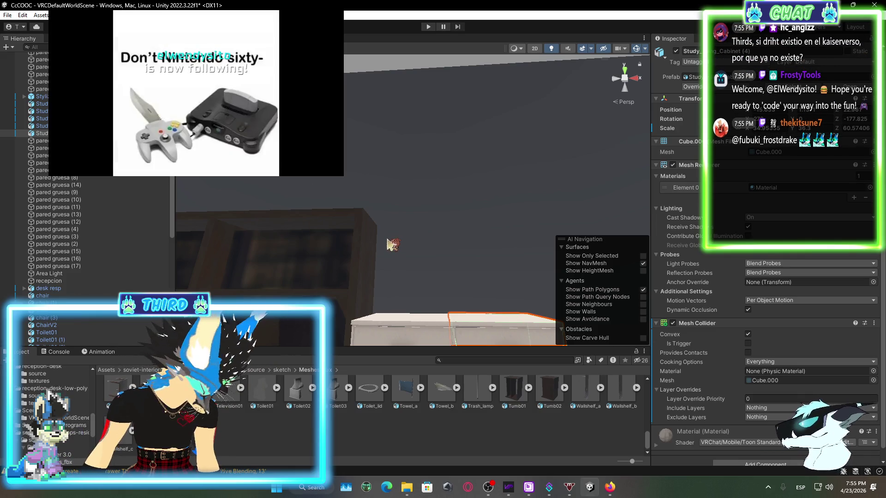
mouse_move(388, 244)
alt+mouse_down()
mouse_move(431, 306)
mouse_move(396, 339)
alt+mouse_up()
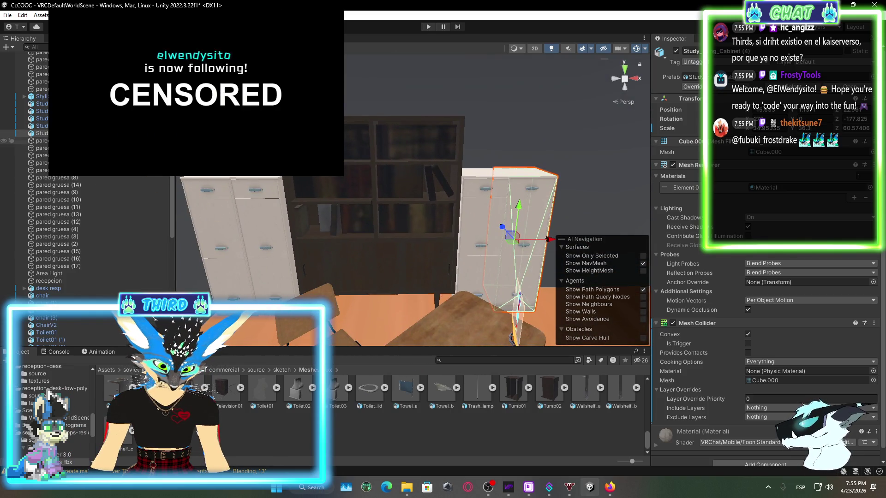
click(42, 133)
right_click(95, 133)
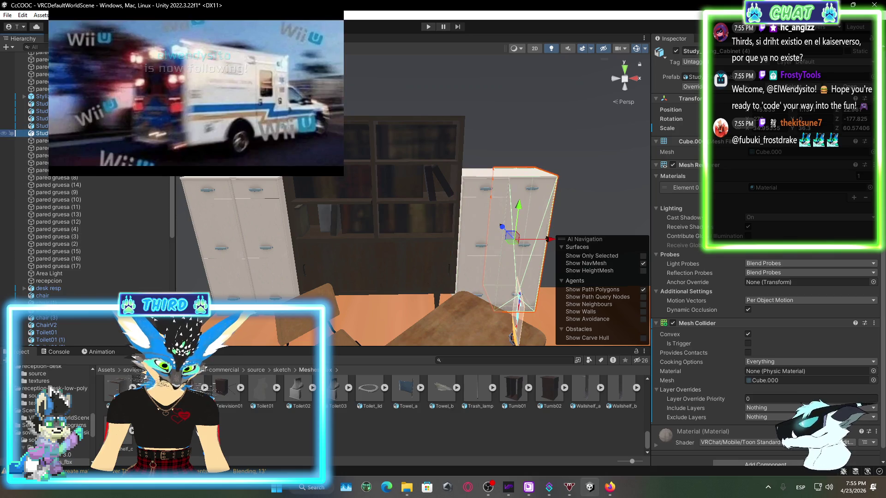
click(130, 191)
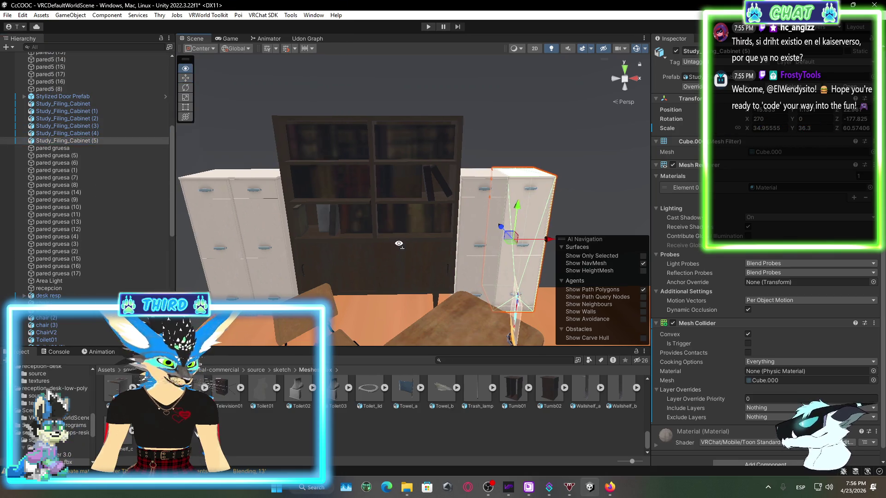
key(f)
mouse_move(404, 222)
mouse_down()
mouse_move(585, 262)
mouse_move(562, 258)
mouse_up()
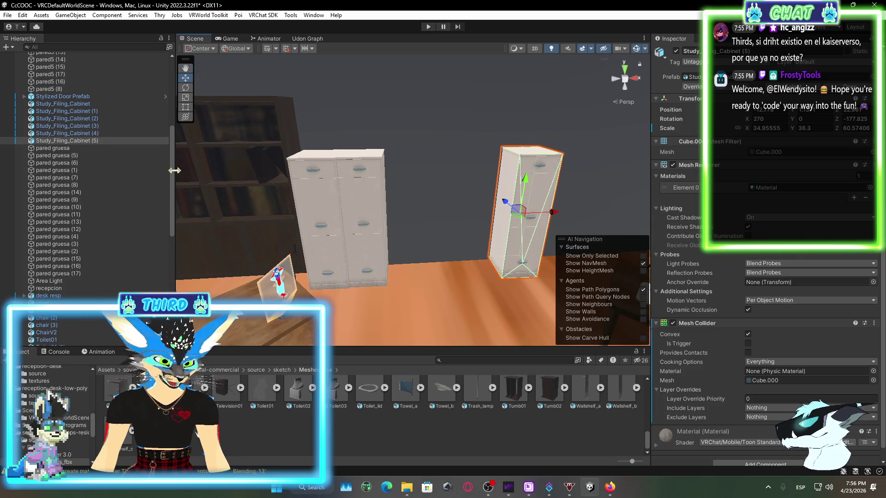
- Duplicate cabinet (5) into Study_Filing_Cabinet (6) and slide it further right
right_click(98, 142)
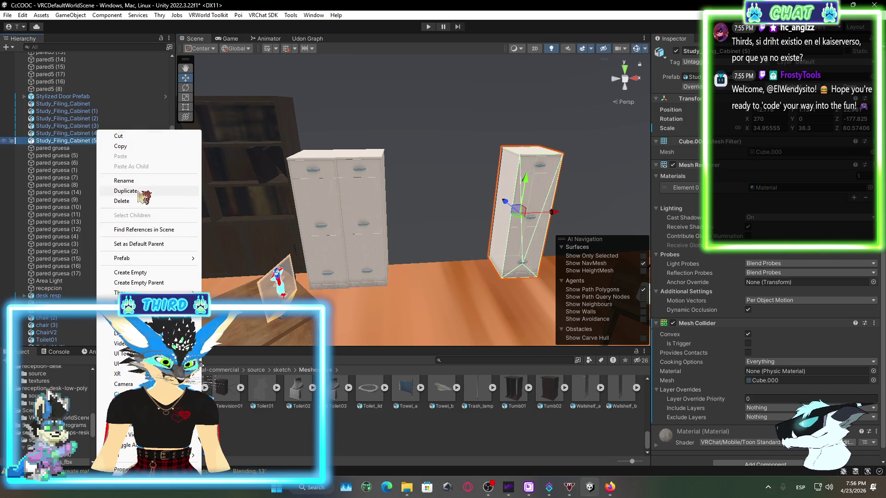
click(125, 191)
drag(554, 216, 592, 223)
click(223, 186)
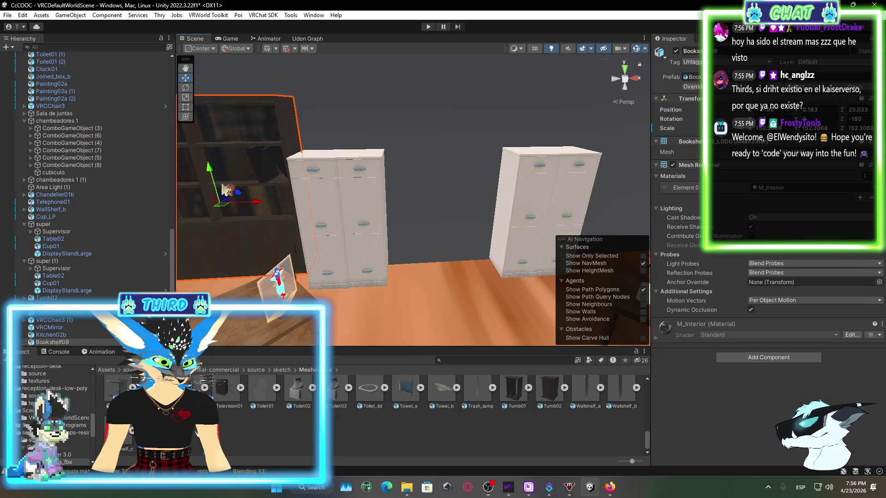
- Duplicate Bookshelf09, slide the front filing cabinet right and the new bookshelf left
right_click(70, 344)
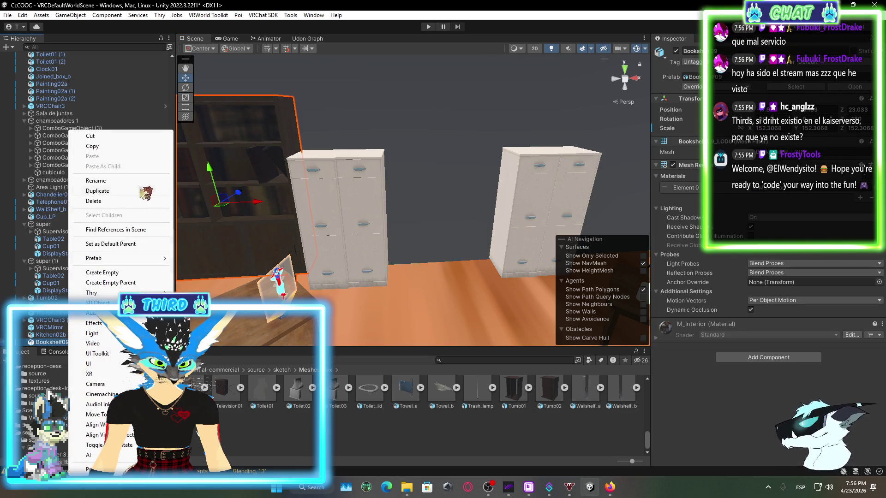
click(97, 191)
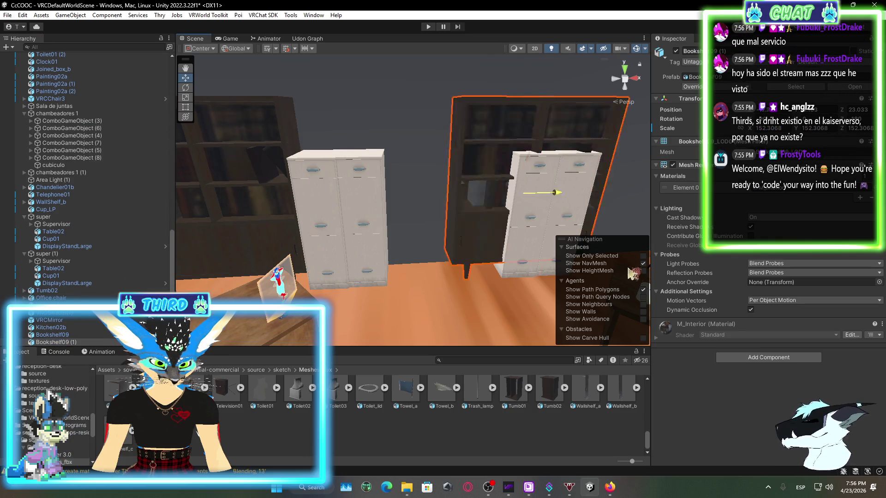
mouse_move(376, 275)
mouse_down()
mouse_move(430, 224)
mouse_move(478, 218)
mouse_move(425, 223)
mouse_up()
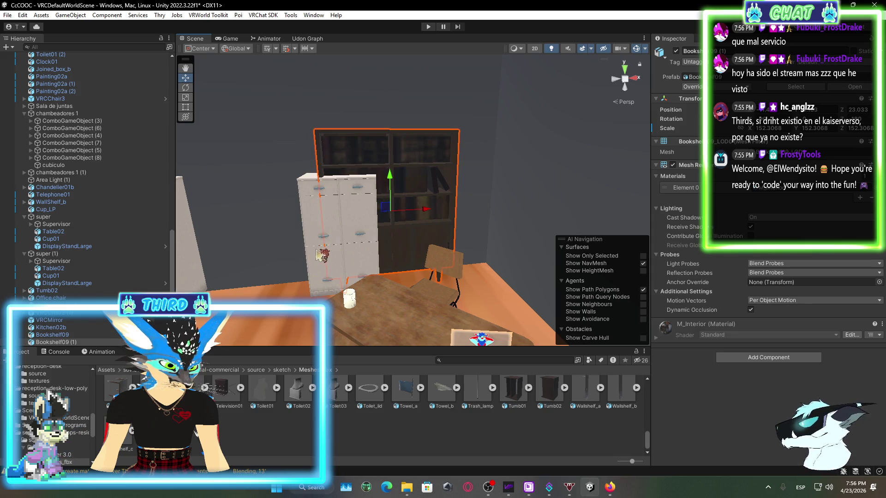
click(317, 252)
mouse_move(362, 234)
mouse_down()
mouse_move(513, 234)
mouse_move(329, 237)
mouse_move(484, 225)
mouse_up()
click(439, 227)
drag(426, 215, 409, 213)
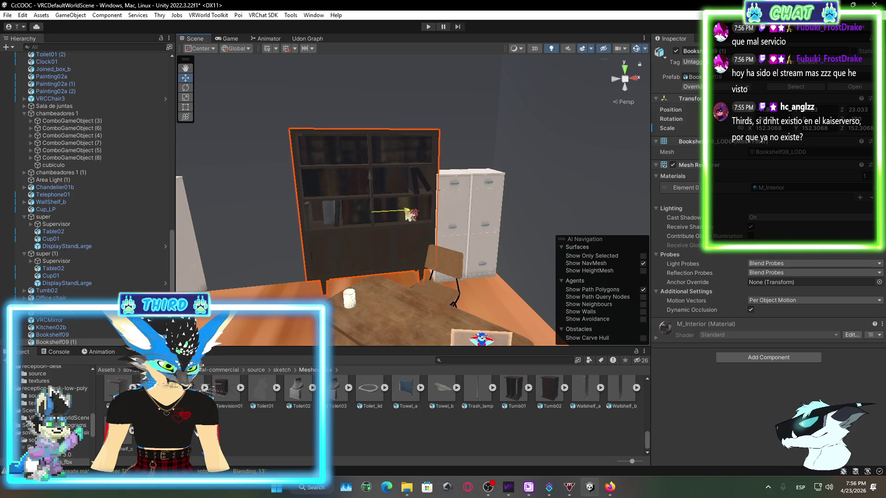
click(452, 202)
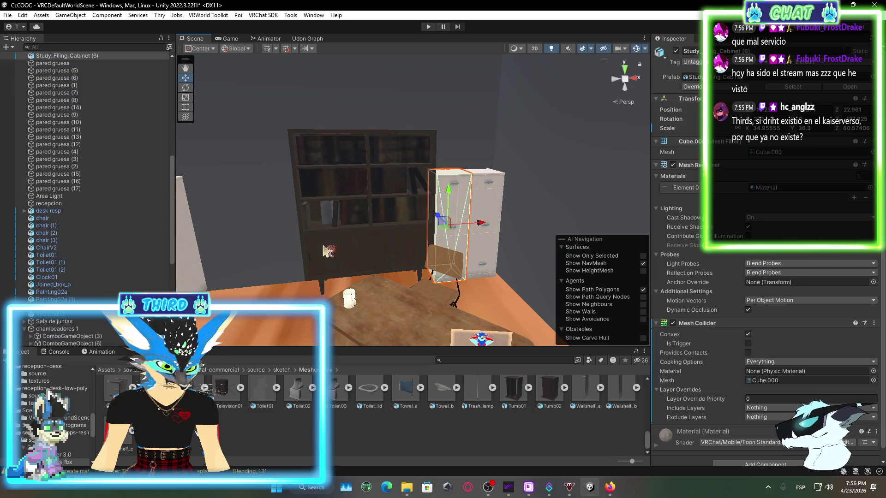
- Duplicate Study_Filing_Cabinet (6) into (7), slide it left, and delete Study_Filing_Cabinet (4)
scroll(87, 253, up, 4)
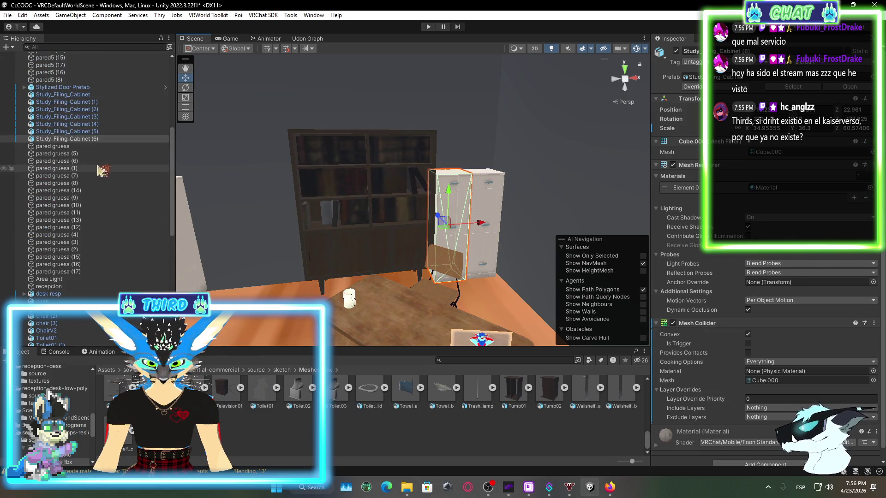
right_click(101, 138)
click(133, 190)
mouse_move(476, 224)
mouse_down()
mouse_move(319, 255)
mouse_move(383, 246)
mouse_move(214, 158)
mouse_up()
click(347, 235)
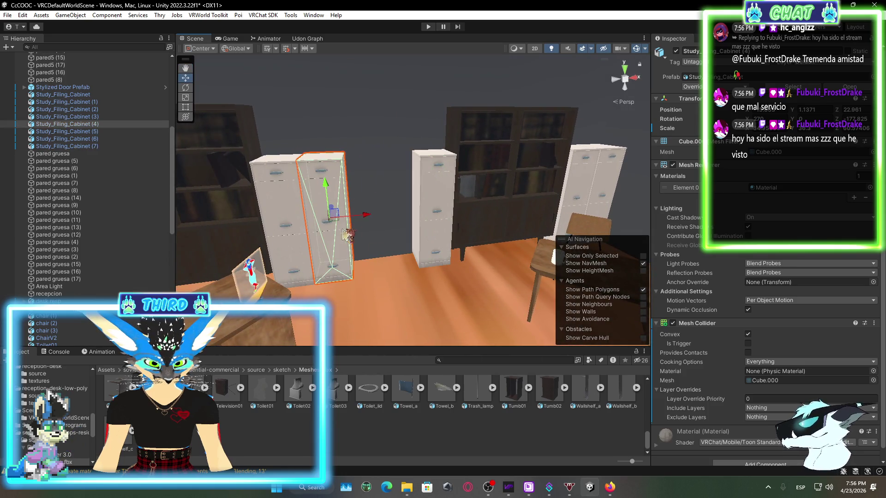
right_click(125, 125)
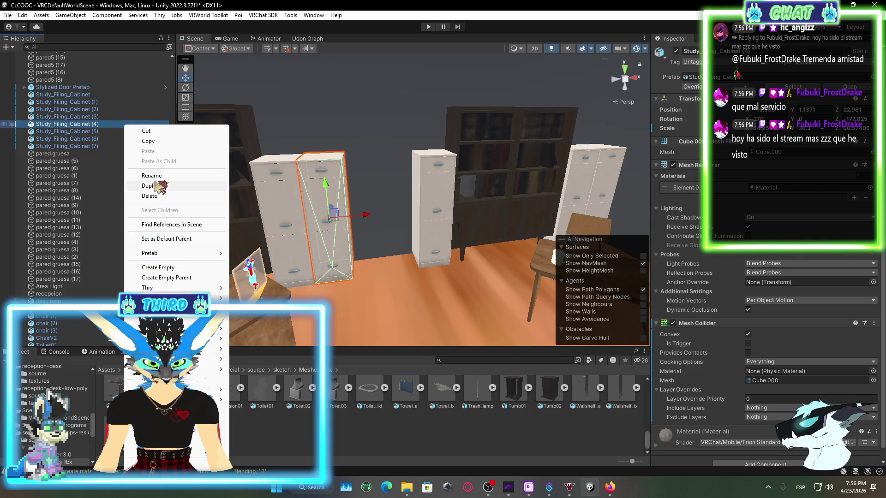
click(149, 196)
- Look over the rearranged room and drag the Radio01 asset into the scene
mouse_move(300, 208)
mouse_down()
mouse_move(556, 277)
mouse_move(405, 228)
mouse_up()
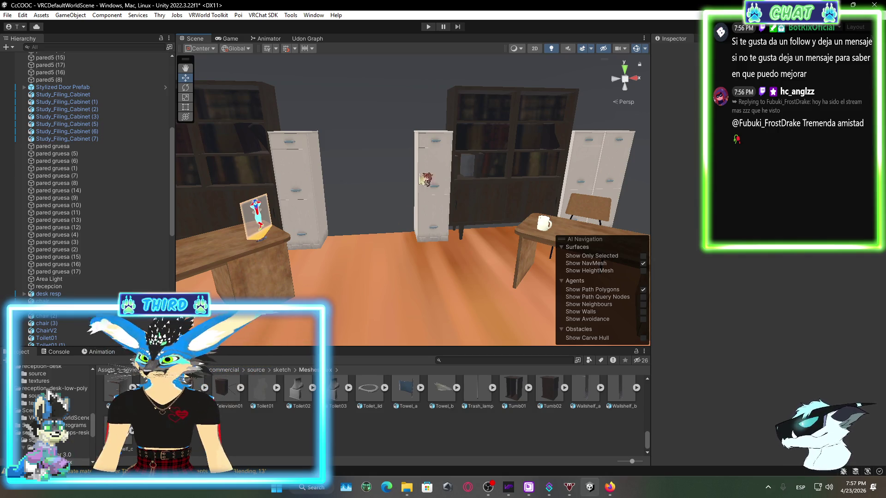
scroll(338, 405, up, 2)
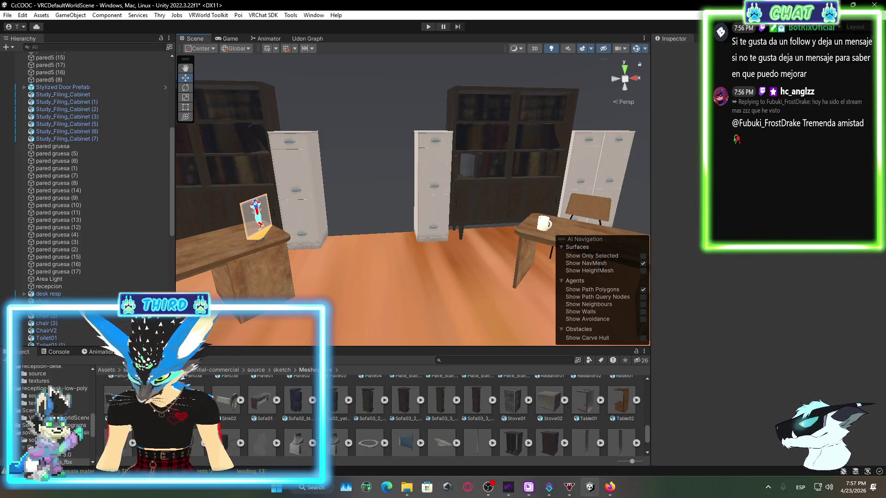
mouse_move(296, 400)
mouse_down()
mouse_move(437, 211)
mouse_move(303, 414)
mouse_move(332, 213)
mouse_move(385, 250)
mouse_move(283, 430)
mouse_up()
scroll(304, 414, up, 1)
scroll(282, 429, up, 1)
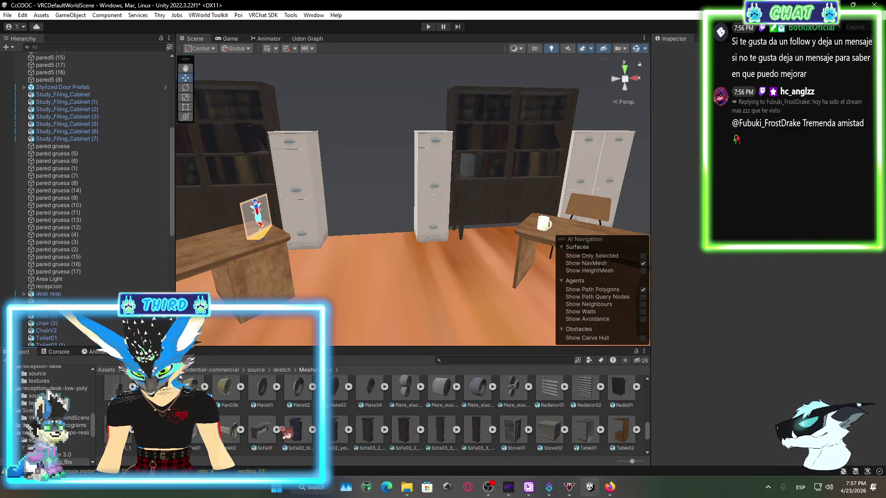
scroll(619, 395, up, 1)
drag(618, 395, 418, 214)
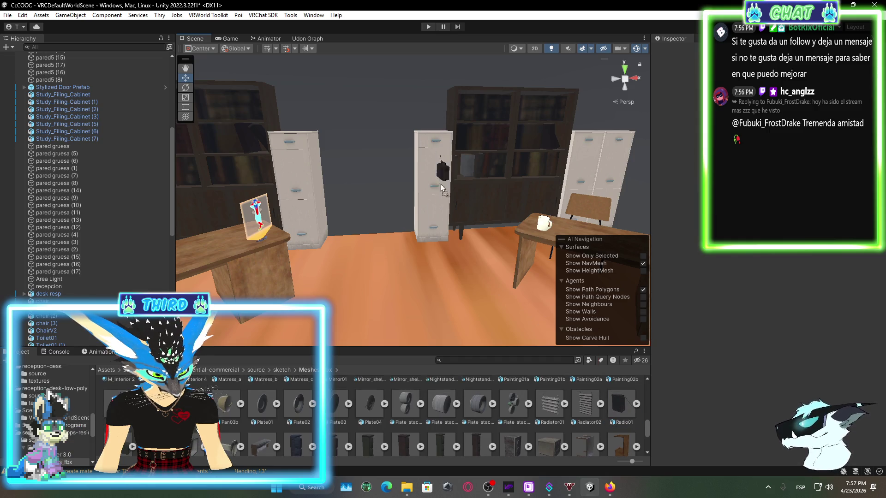
- Set the radio on top of a filing cabinet, sliding and raising it slightly
drag(426, 123, 428, 135)
key(w)
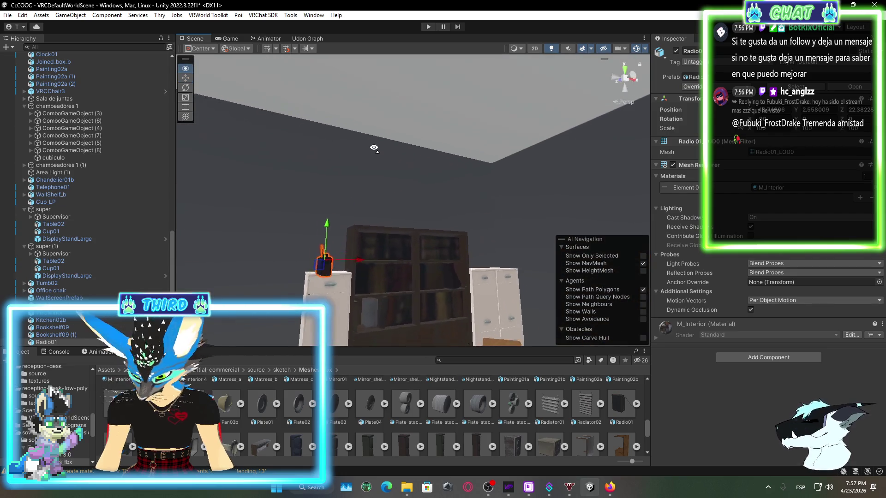
scroll(303, 171, up, 5)
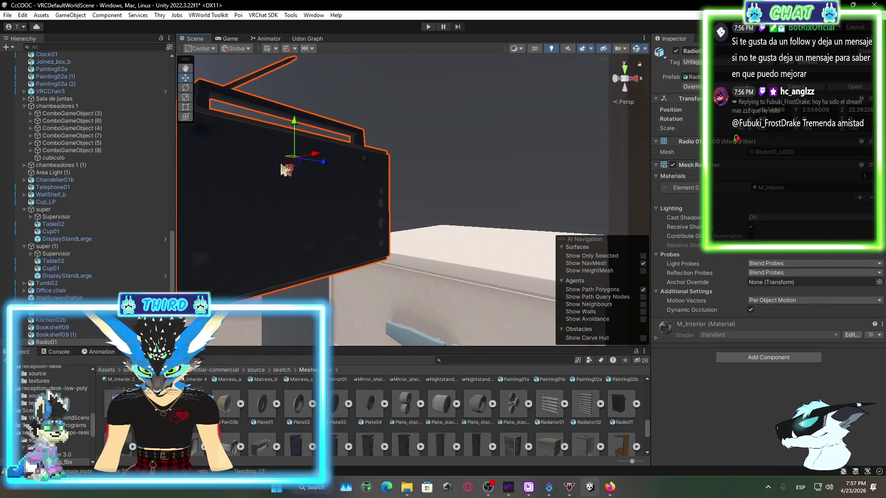
key(f)
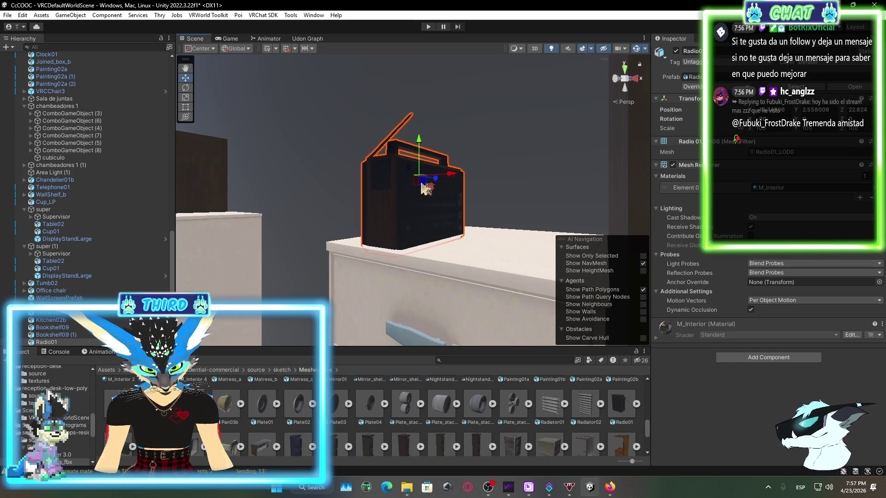
drag(447, 180, 542, 194)
click(186, 88)
click(185, 78)
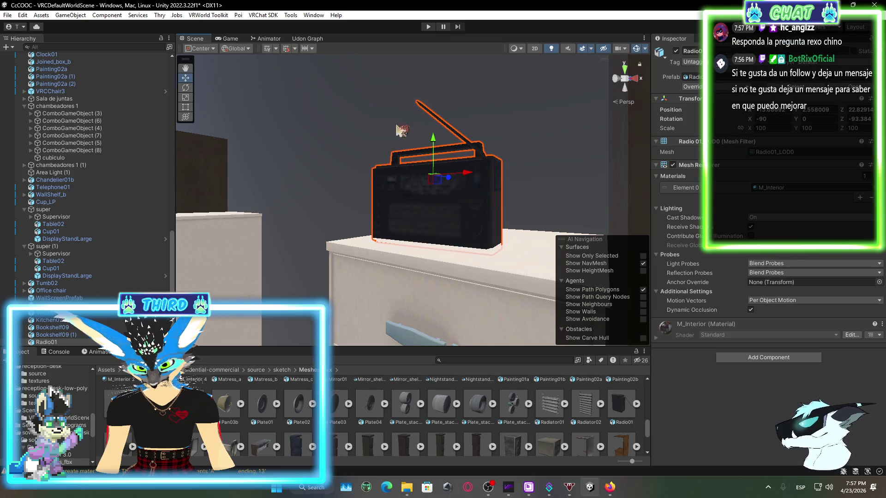
drag(444, 144, 447, 136)
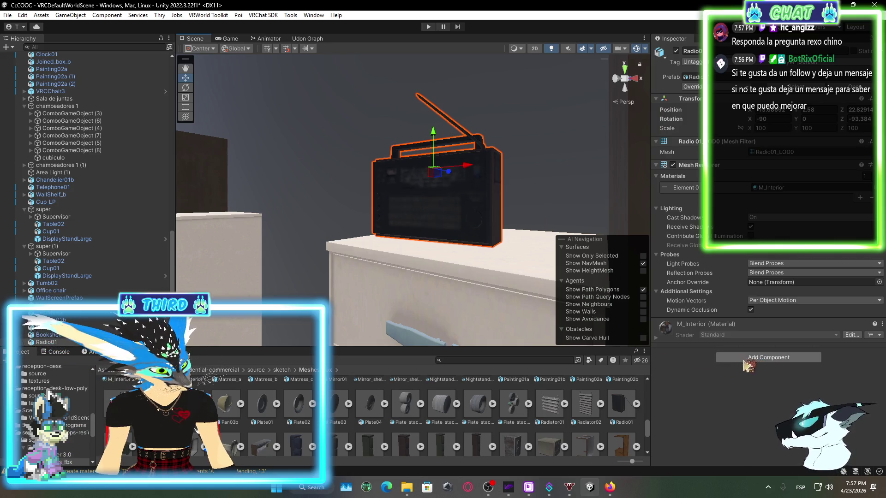
- Add an Audio Source component to Radio01 by searching 'audio'
click(766, 357)
text(collider)
key(BackSpace)
key(BackSpace)
key(BackSpace)
text(a)
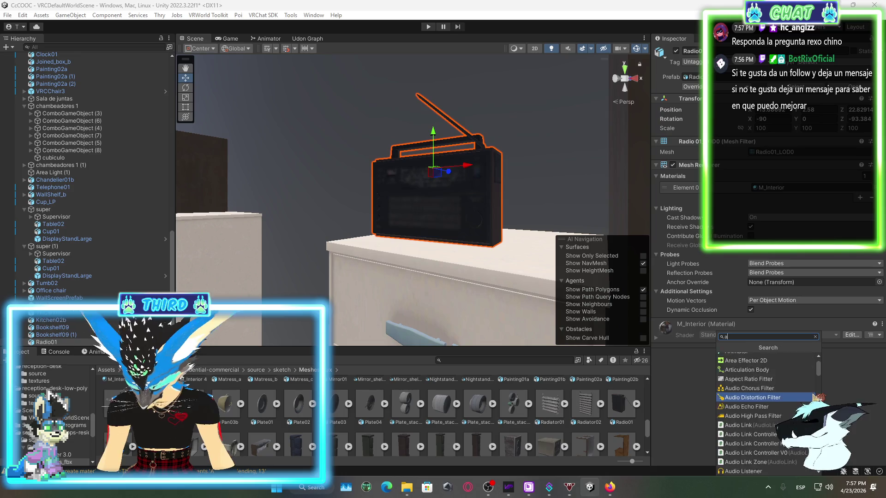
text(udio)
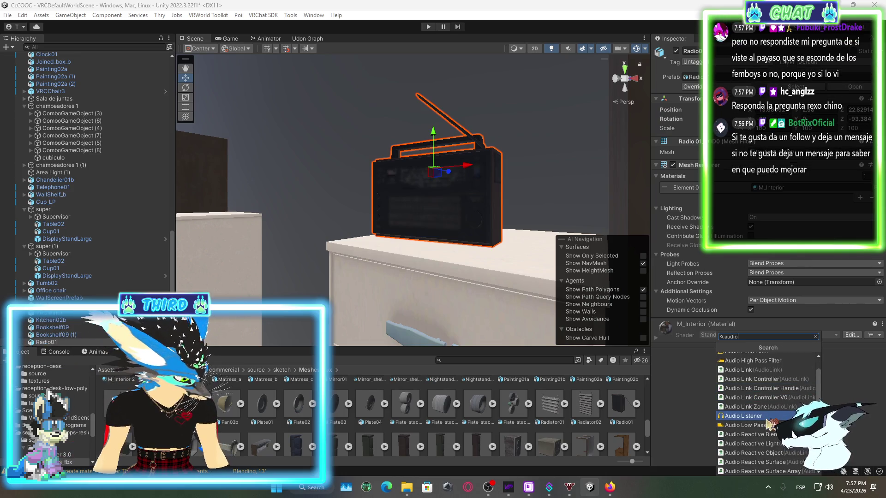
scroll(768, 424, up, 2)
scroll(775, 385, down, 3)
click(757, 438)
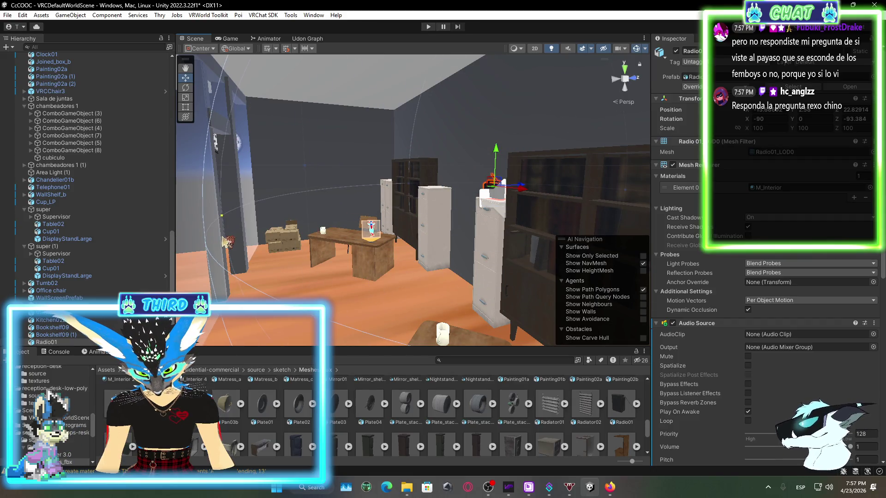
- Slide the radio along X toward the central pillar and uncheck Spatialize
drag(298, 229, 514, 205)
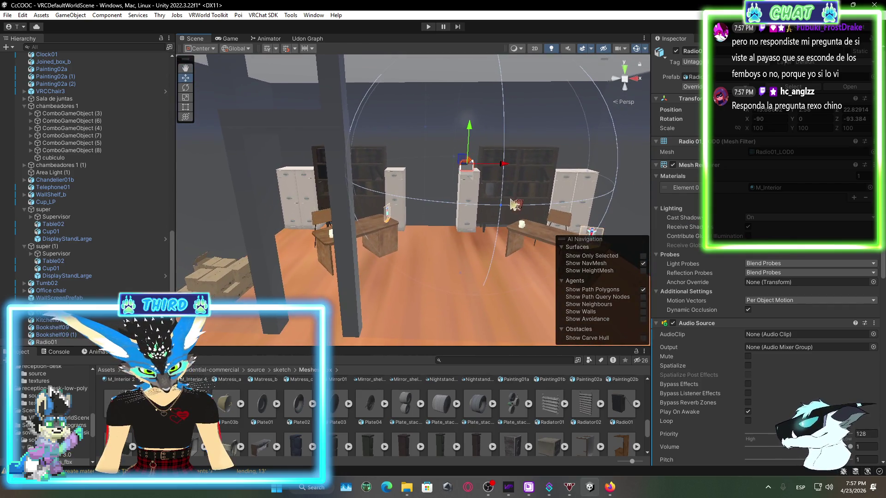
mouse_move(401, 204)
mouse_down()
mouse_move(404, 162)
mouse_move(301, 170)
mouse_move(335, 197)
mouse_move(467, 241)
mouse_move(346, 156)
mouse_up()
drag(289, 152, 280, 153)
mouse_move(211, 158)
mouse_down()
mouse_move(190, 167)
mouse_move(310, 227)
mouse_move(517, 226)
mouse_move(672, 266)
mouse_move(759, 368)
mouse_up()
click(748, 366)
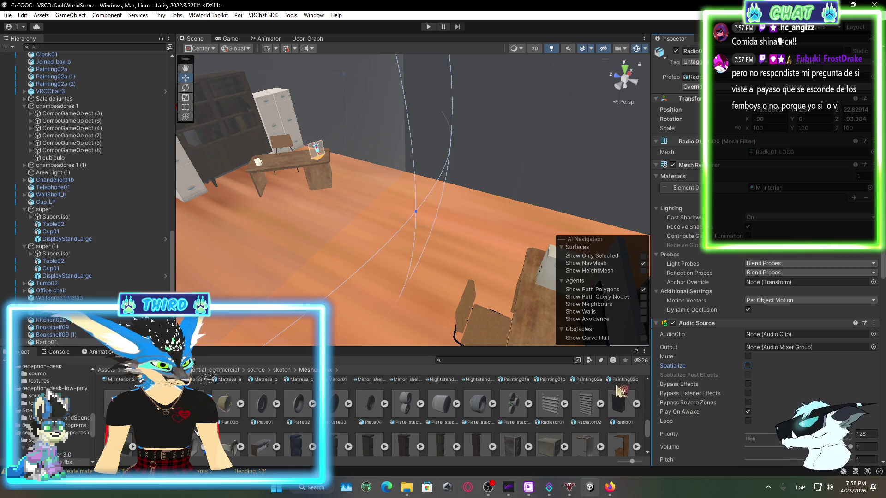
- Slide Radio01 left along X to about X -16.28, Z 22.829
scroll(766, 346, down, 3)
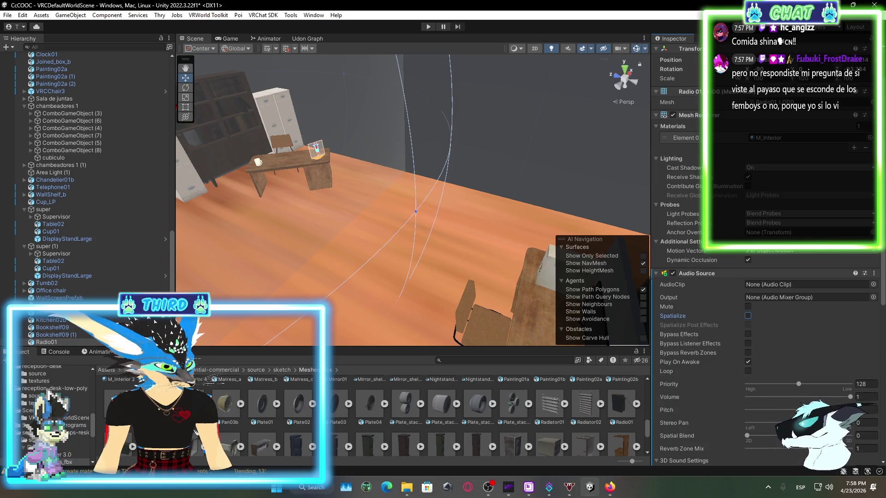
scroll(791, 406, down, 15)
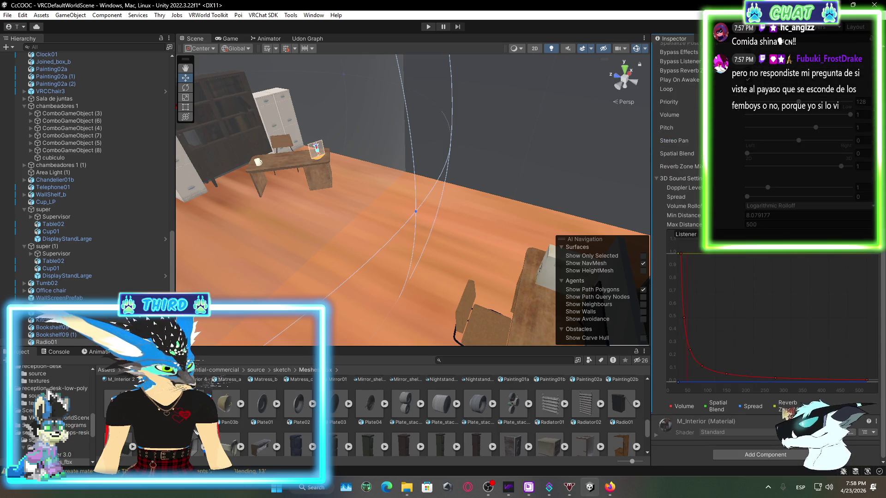
scroll(792, 406, up, 18)
mouse_move(495, 235)
mouse_down()
mouse_move(358, 195)
mouse_move(500, 170)
mouse_move(460, 158)
mouse_move(415, 176)
mouse_move(422, 213)
mouse_up()
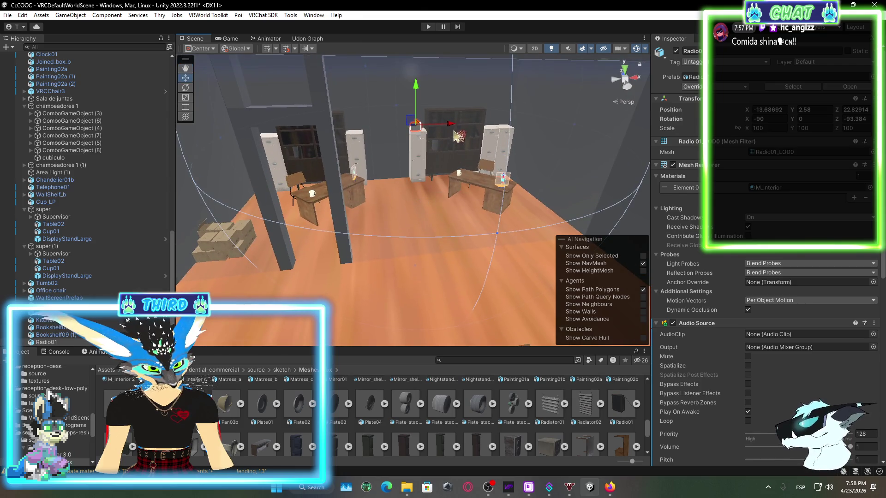
mouse_move(449, 110)
mouse_down()
mouse_move(392, 131)
mouse_move(446, 238)
mouse_move(397, 221)
mouse_move(450, 231)
mouse_up()
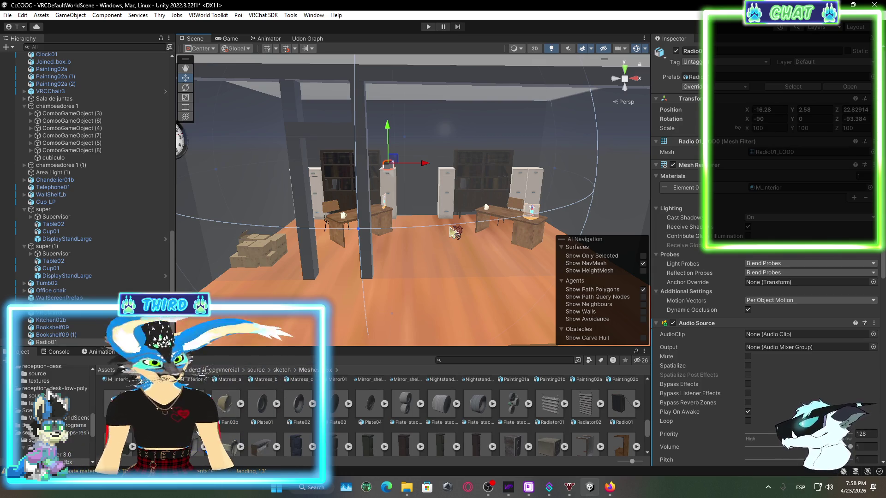
- Deselect the radio and browse from Assets into nikos-assets' ghost materials folder
scroll(455, 415, down, 5)
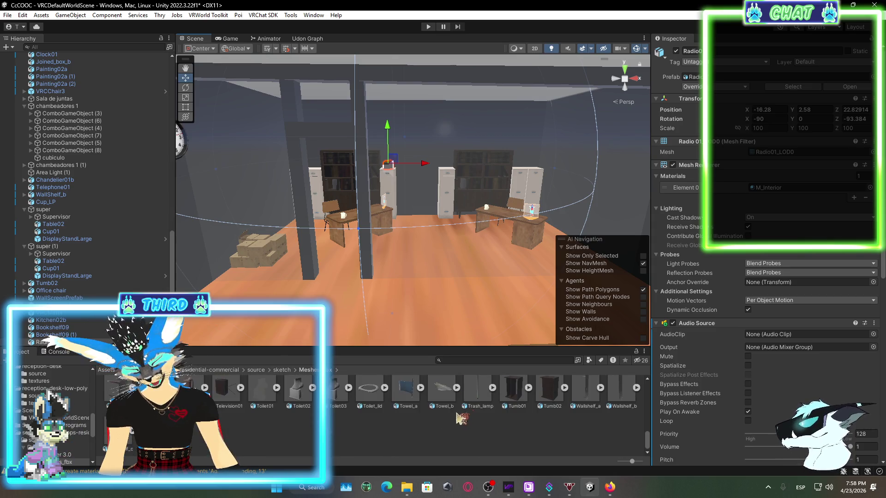
click(455, 424)
scroll(455, 423, up, 10)
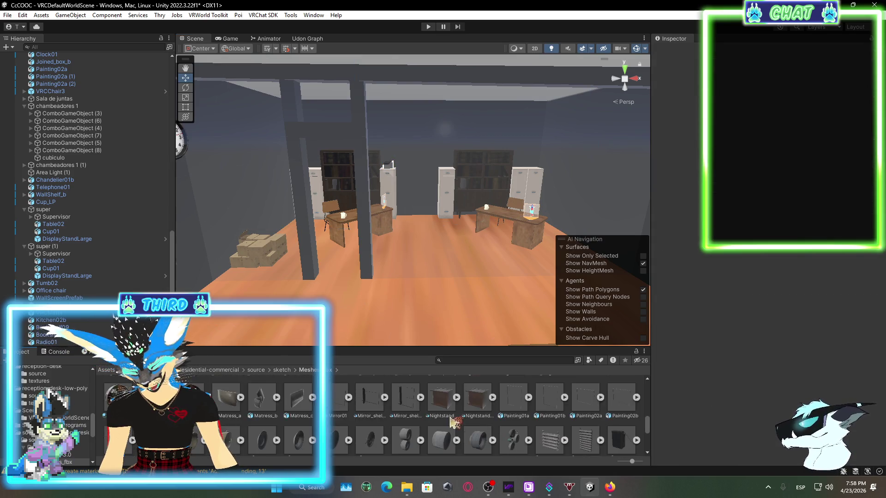
click(109, 371)
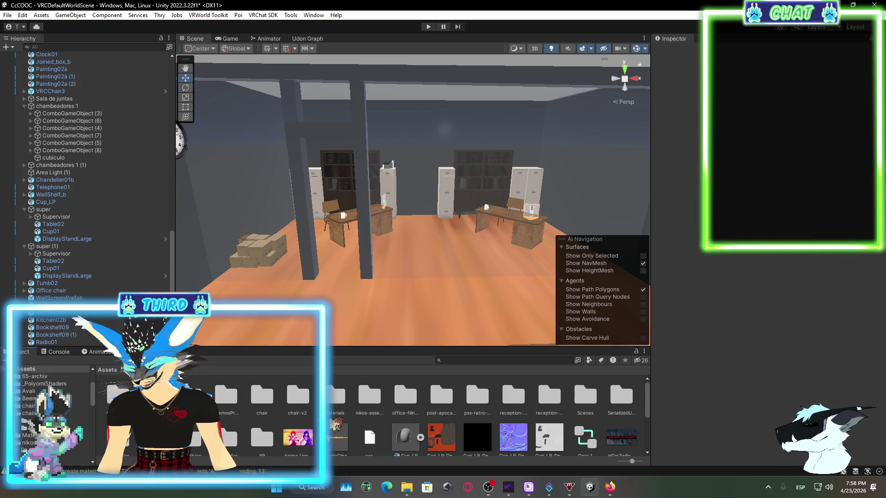
double_click(379, 405)
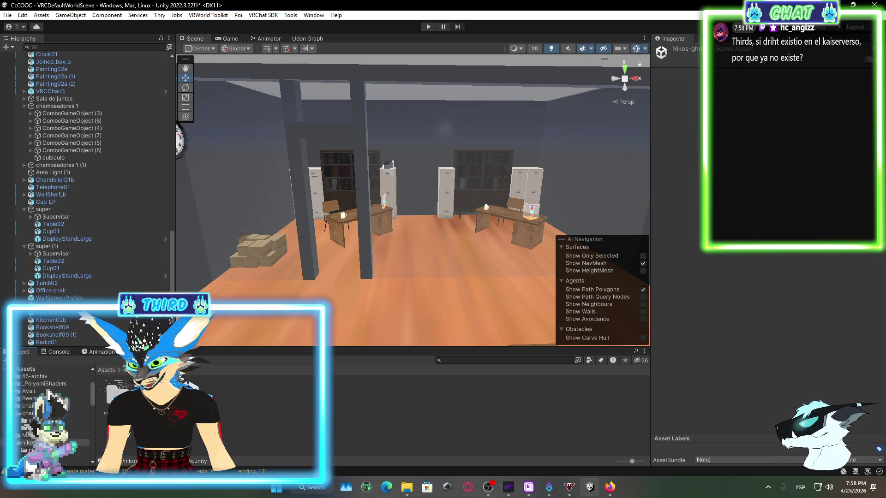
mouse_move(417, 275)
mouse_down()
mouse_move(99, 251)
mouse_move(403, 241)
mouse_move(477, 213)
mouse_move(418, 180)
mouse_move(295, 226)
mouse_move(507, 225)
mouse_move(511, 205)
mouse_move(482, 338)
mouse_up()
double_click(118, 395)
- Drag a ghost material into the scene and preview it on the cube
mouse_move(391, 406)
mouse_down()
mouse_move(431, 183)
mouse_move(411, 257)
mouse_move(429, 397)
mouse_move(421, 233)
mouse_move(420, 385)
mouse_up()
mouse_move(442, 244)
mouse_down()
mouse_move(443, 204)
mouse_move(447, 237)
mouse_move(352, 217)
mouse_move(359, 224)
mouse_up()
drag(328, 394, 400, 189)
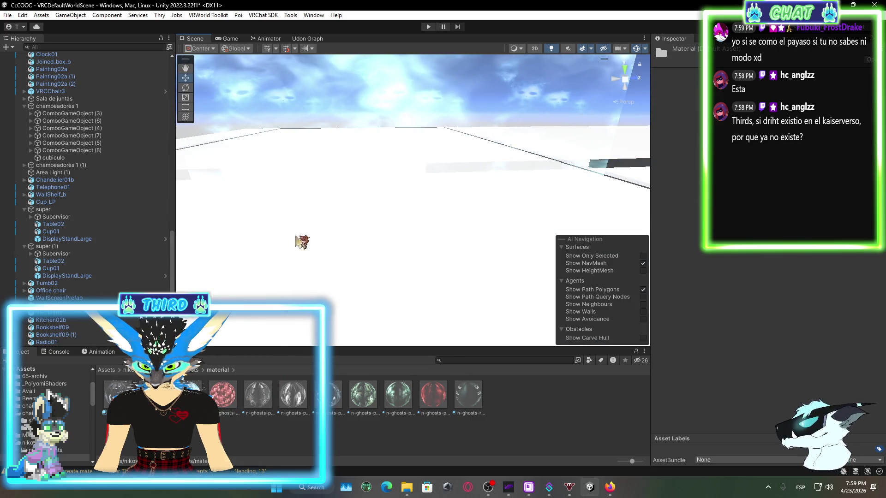
- Apply a ghost-cloud material to the recepcion cube
drag(338, 174, 456, 194)
click(457, 194)
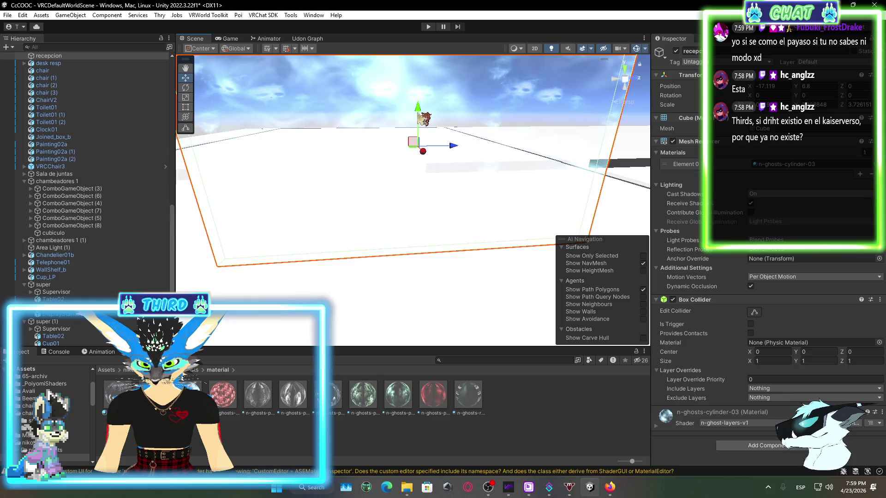
mouse_move(441, 254)
mouse_down()
mouse_move(443, 240)
mouse_move(461, 259)
mouse_move(371, 164)
mouse_move(540, 198)
mouse_move(463, 169)
mouse_up()
mouse_move(449, 214)
mouse_down()
mouse_move(445, 203)
mouse_move(476, 148)
mouse_move(448, 190)
mouse_up()
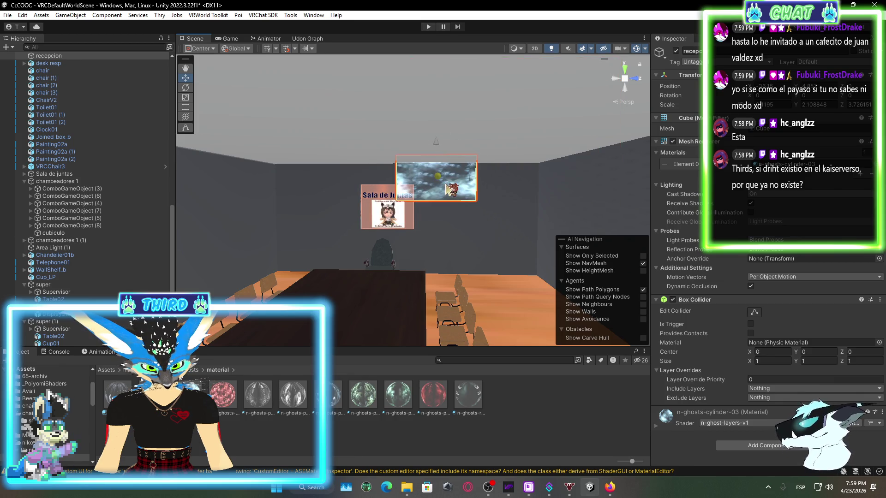
mouse_move(384, 251)
mouse_down()
mouse_move(502, 217)
mouse_move(421, 199)
mouse_move(502, 265)
mouse_up()
- Shrink the ghost cube into a thin, shorter panel with the Rect tool
click(186, 107)
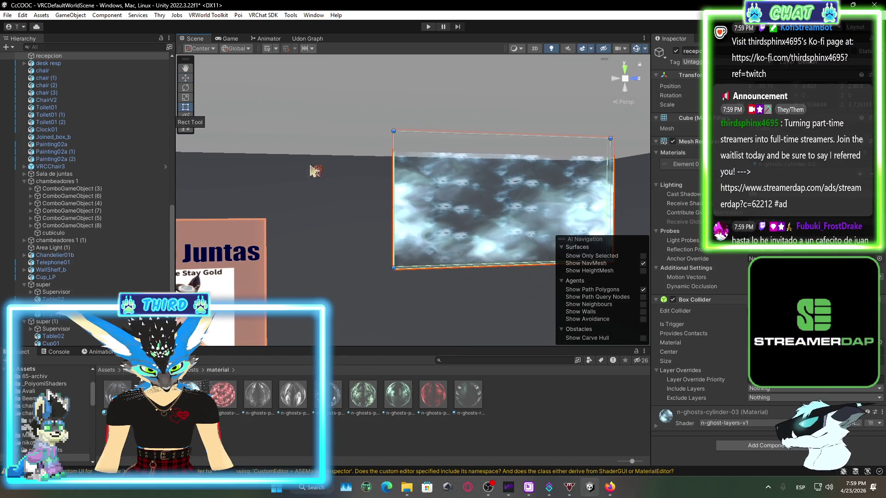
drag(395, 215, 453, 215)
drag(552, 139, 545, 188)
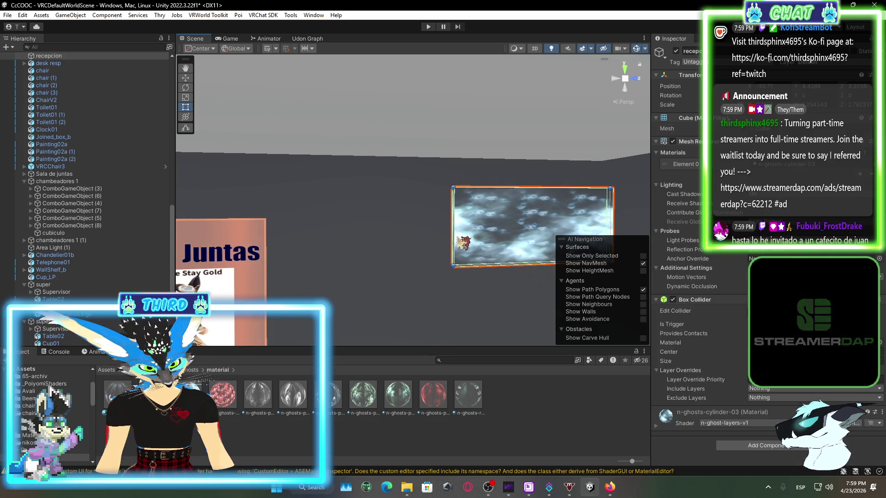
drag(463, 232, 495, 232)
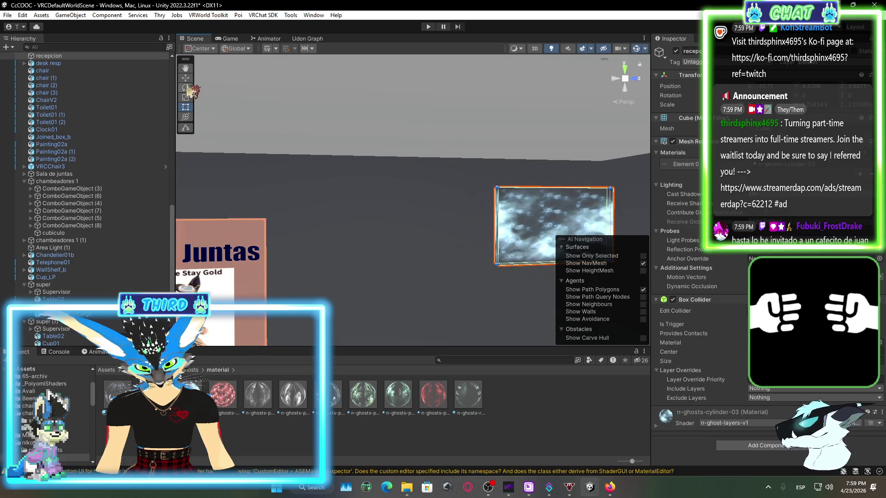
- Raise the ghost panel high in the meeting room and adjust its X position
key(w)
drag(560, 187, 560, 156)
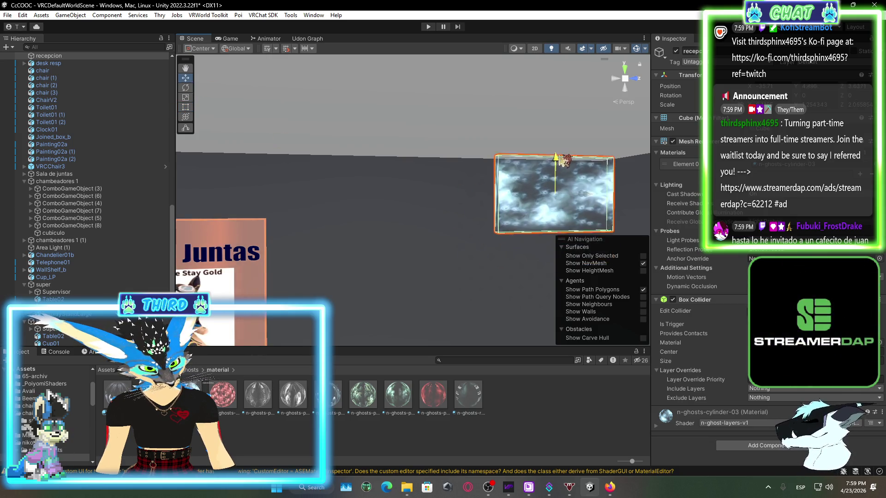
drag(556, 124, 557, 108)
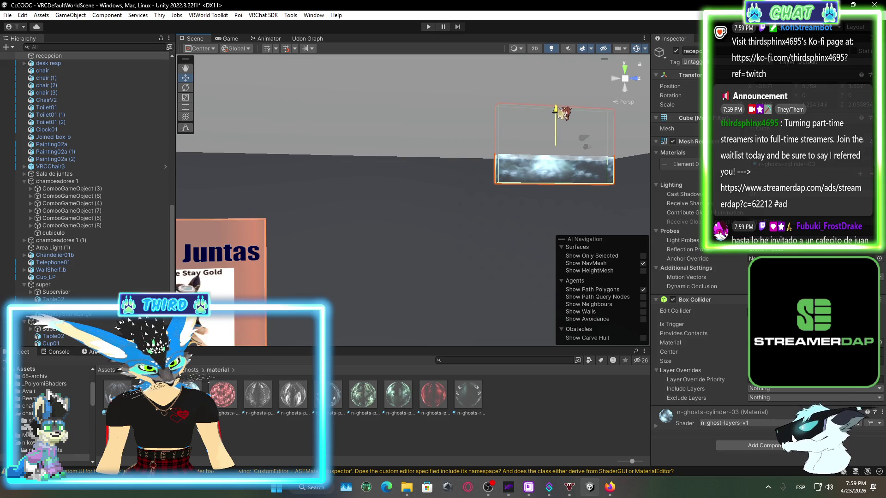
click(631, 174)
scroll(461, 208, up, 5)
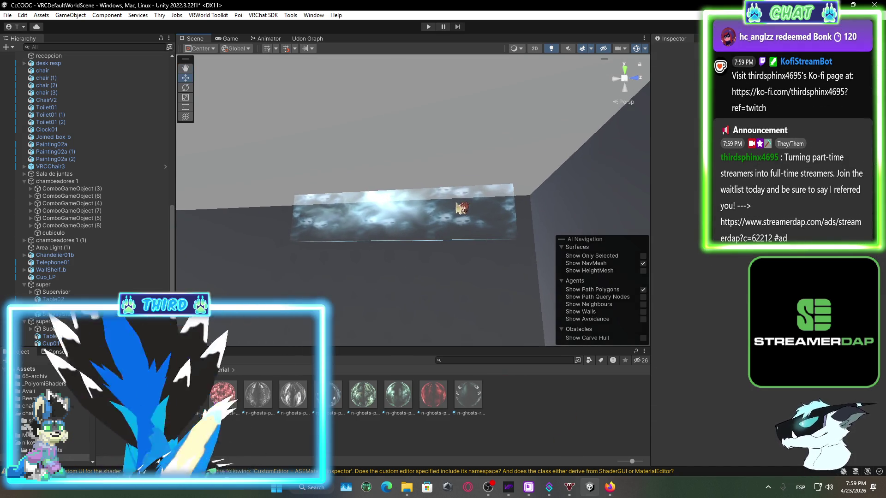
click(461, 208)
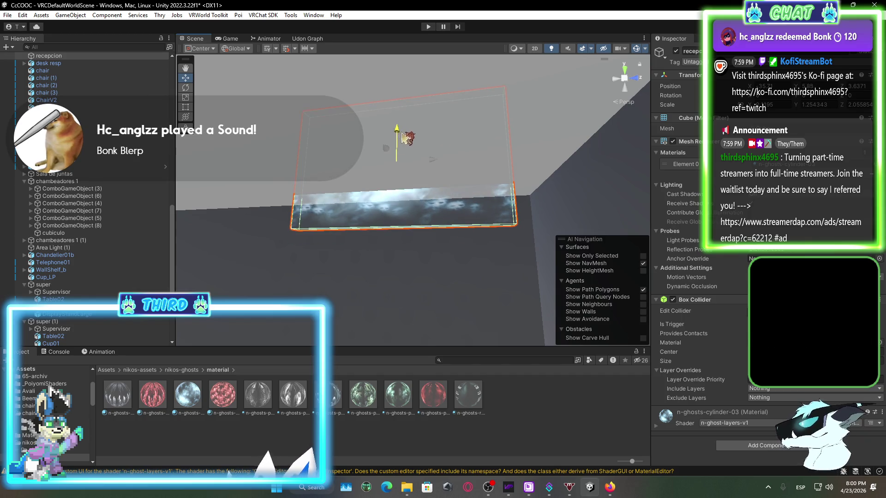
drag(403, 134, 403, 120)
mouse_move(438, 147)
mouse_down()
mouse_move(530, 184)
mouse_move(586, 179)
mouse_move(664, 222)
mouse_up()
drag(584, 175, 537, 168)
key(f)
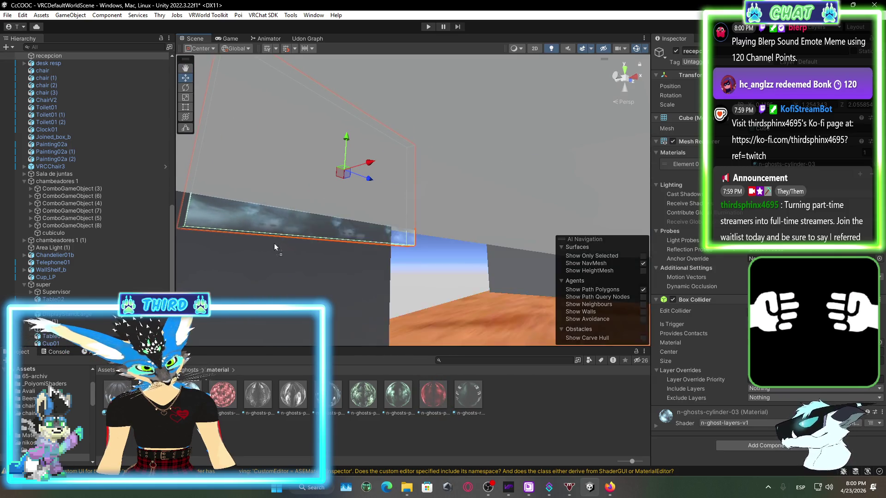
- Try other ghost materials on the cube and settle on n-ghosts-cylinder-02
drag(275, 248, 255, 222)
mouse_move(189, 395)
mouse_down()
mouse_move(259, 215)
mouse_move(309, 282)
mouse_up()
scroll(309, 283, up, 5)
click(434, 395)
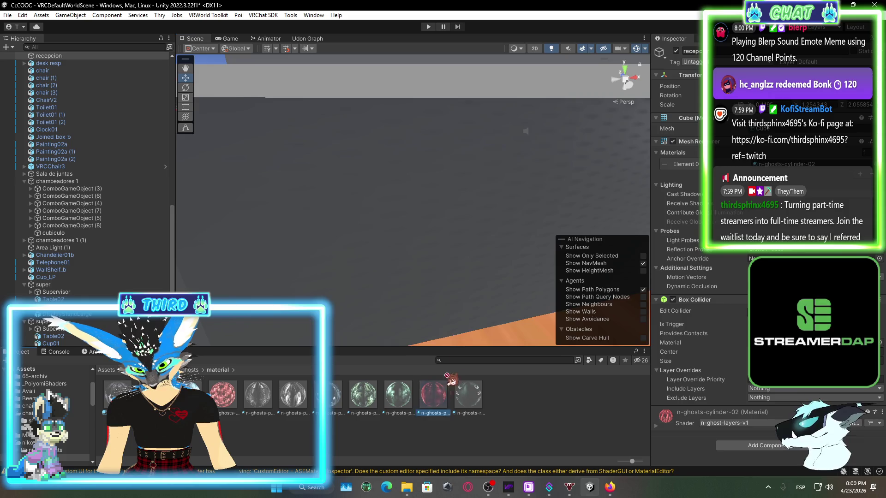
click(480, 406)
mouse_move(594, 254)
mouse_down()
mouse_move(368, 199)
mouse_move(424, 238)
mouse_up()
mouse_move(480, 196)
mouse_down()
mouse_move(487, 139)
mouse_move(478, 300)
mouse_move(491, 403)
mouse_up()
key(f)
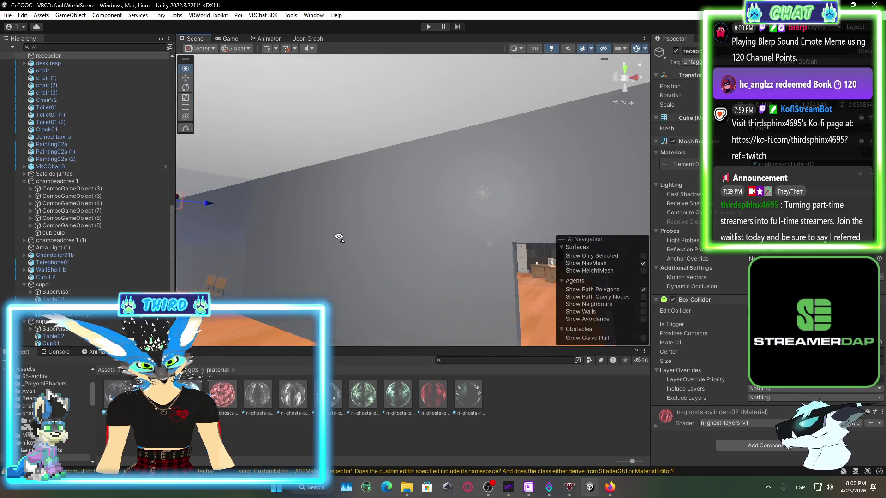
click(535, 410)
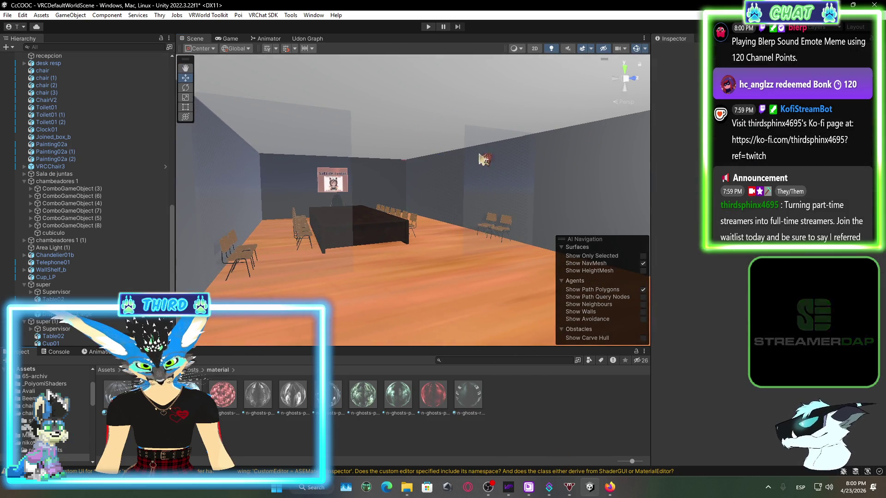
- Run Build & Publish from the VRChat SDK Control Panel until Upload Succeeded appears
click(262, 15)
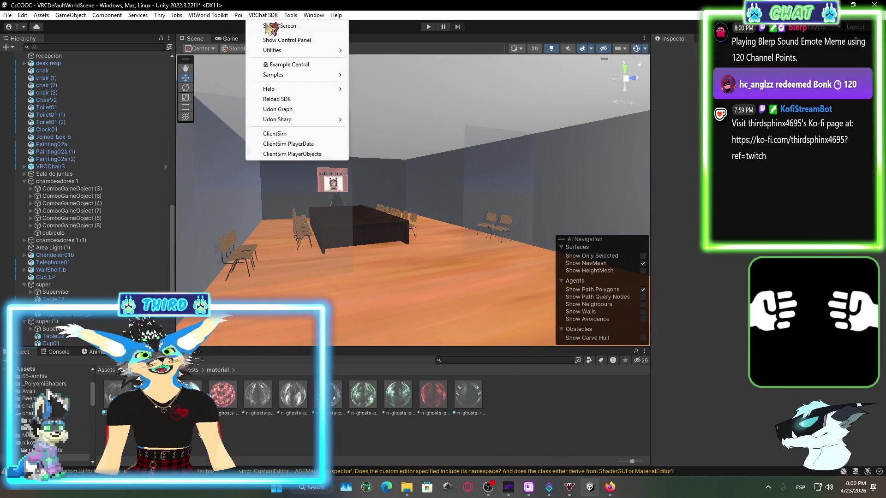
click(288, 37)
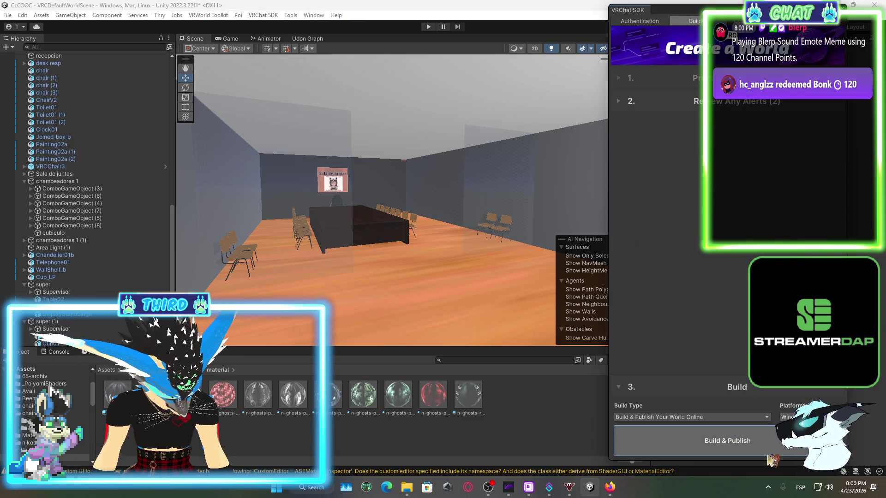
click(767, 454)
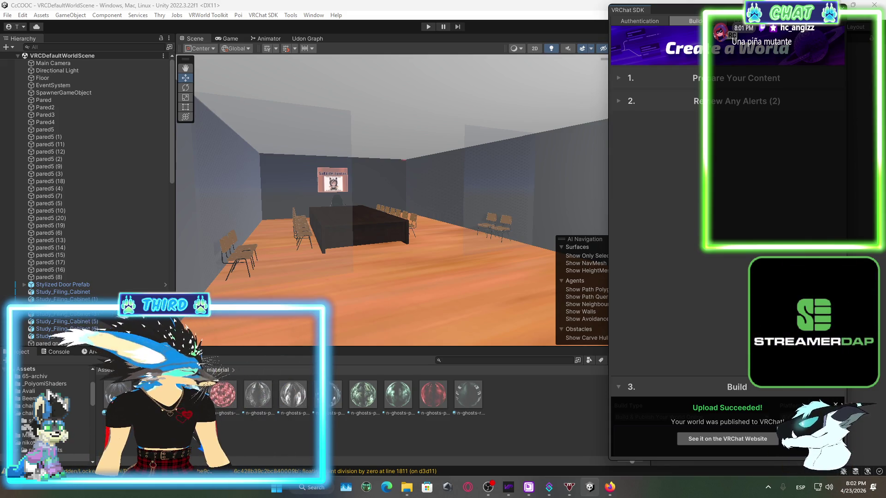
- Close the SDK panel and launch VRChat from Steam in Desktop (Non-VR) Mode
click(835, 404)
click(843, 6)
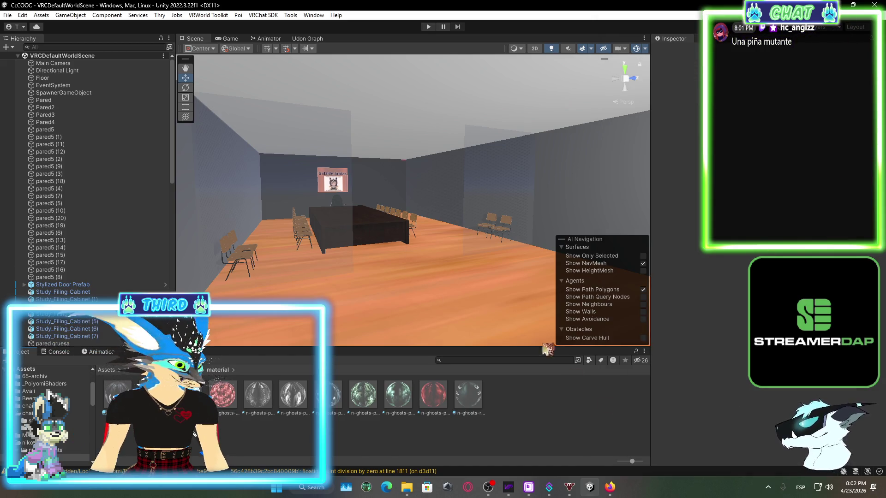
click(766, 490)
right_click(731, 460)
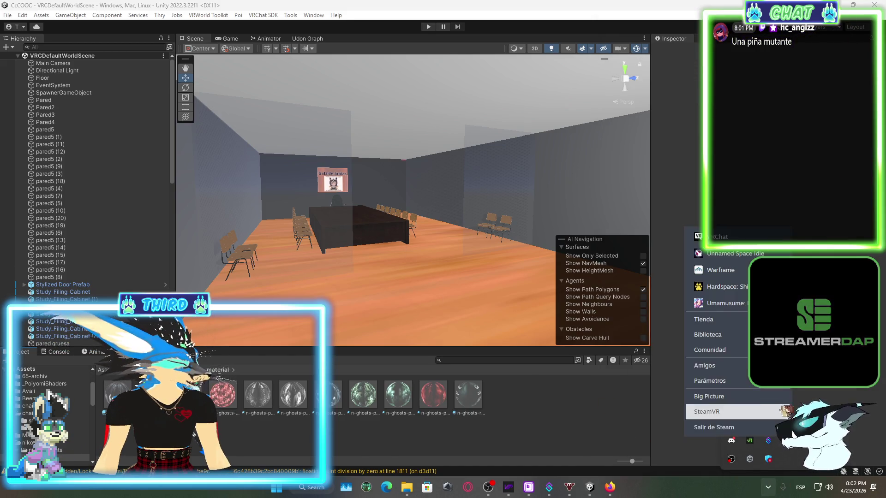
click(738, 244)
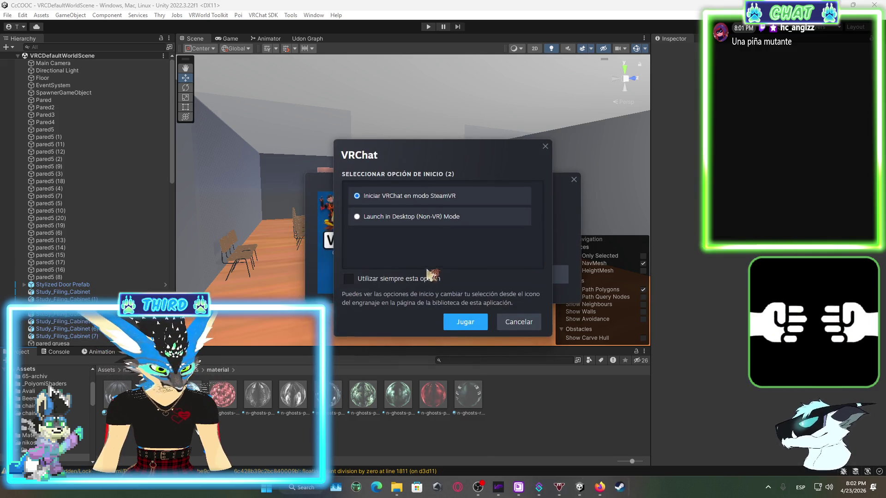
click(452, 217)
click(482, 320)
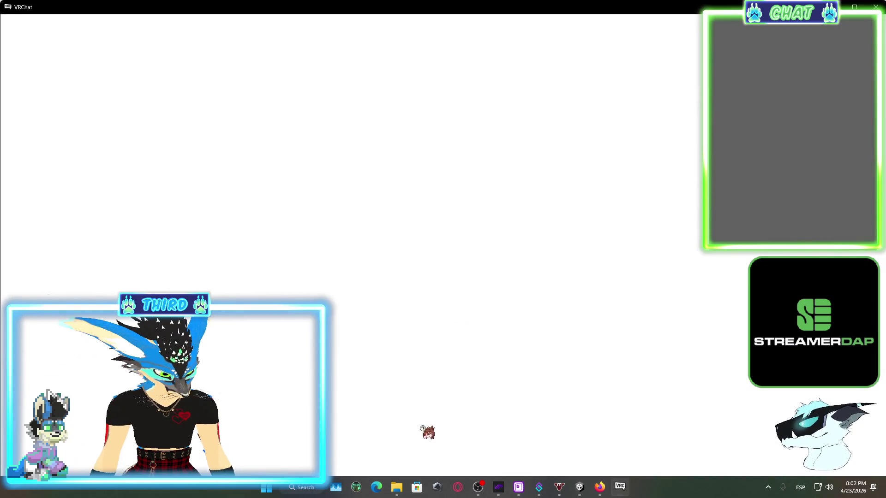
click(399, 489)
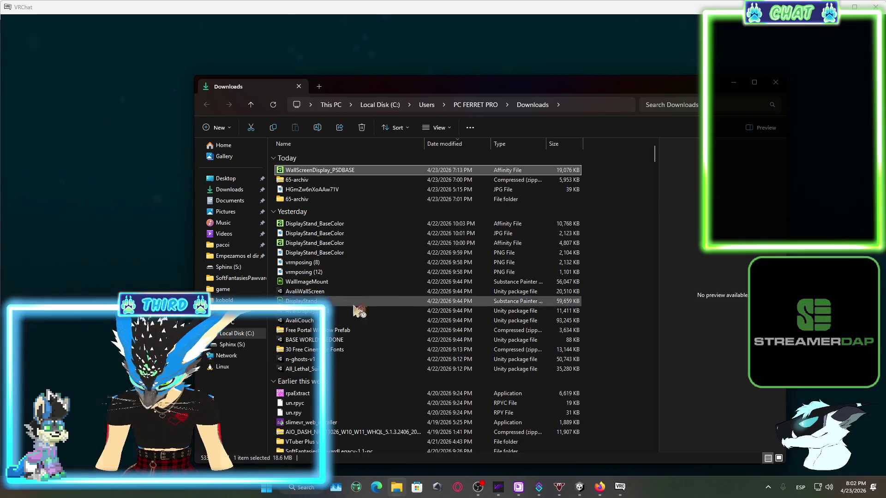
click(330, 271)
click(328, 265)
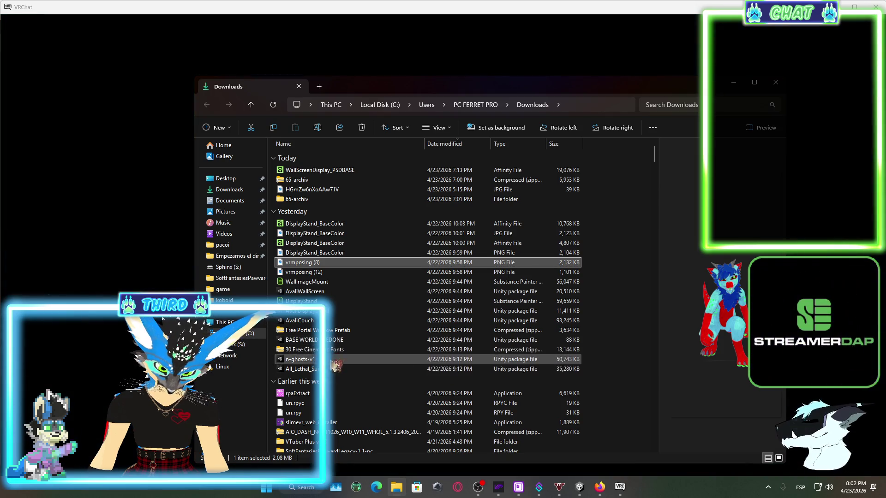
scroll(353, 397, down, 3)
scroll(353, 427, down, 4)
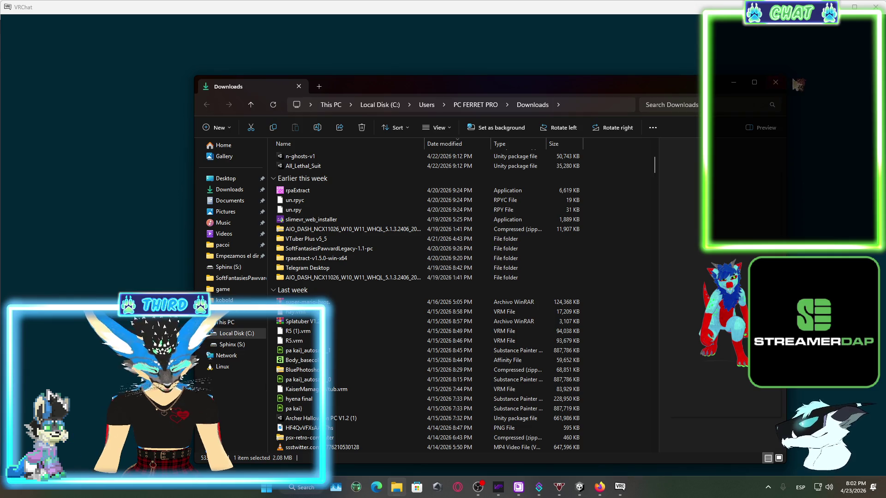
click(775, 82)
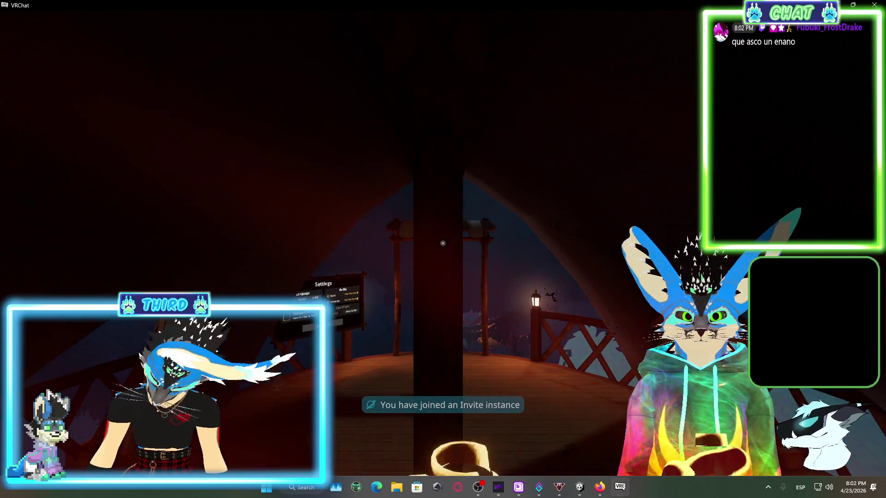
- Open Office from My Worlds > Recently Visited and join its Public instance
key(alt+Tab)
key(alt+Tab)
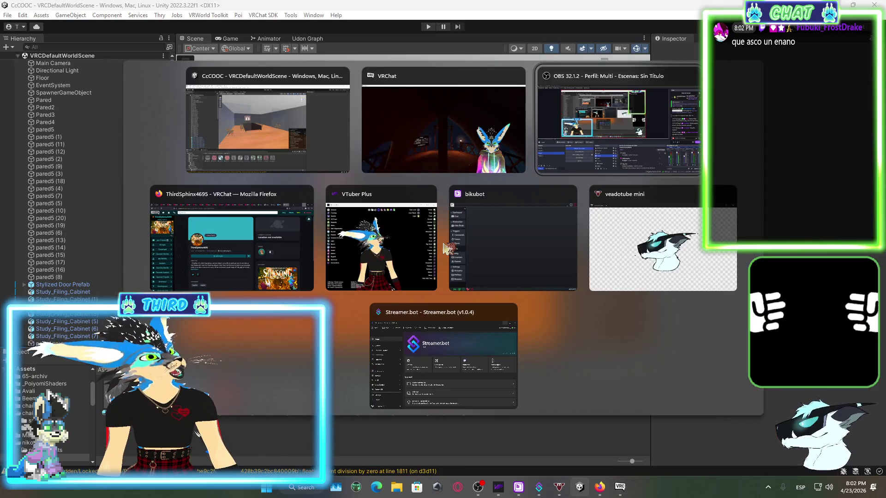
key(alt+Tab)
key(alt+Tab)
key(Escape)
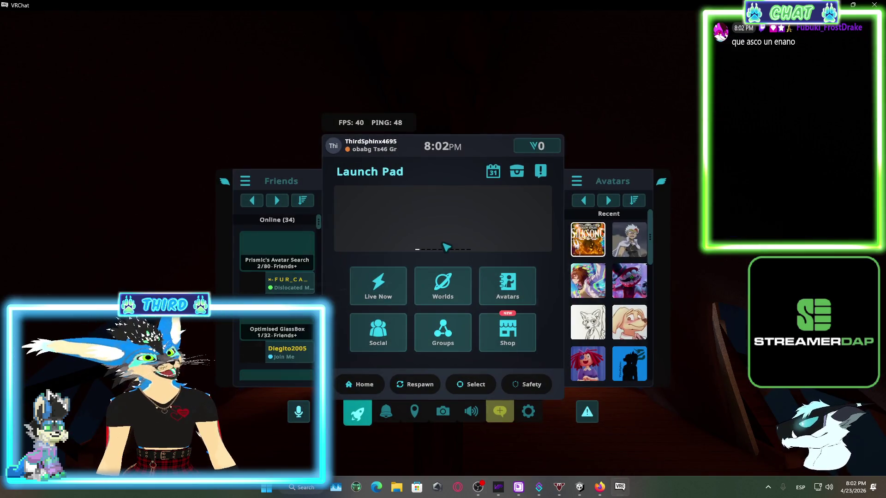
click(442, 284)
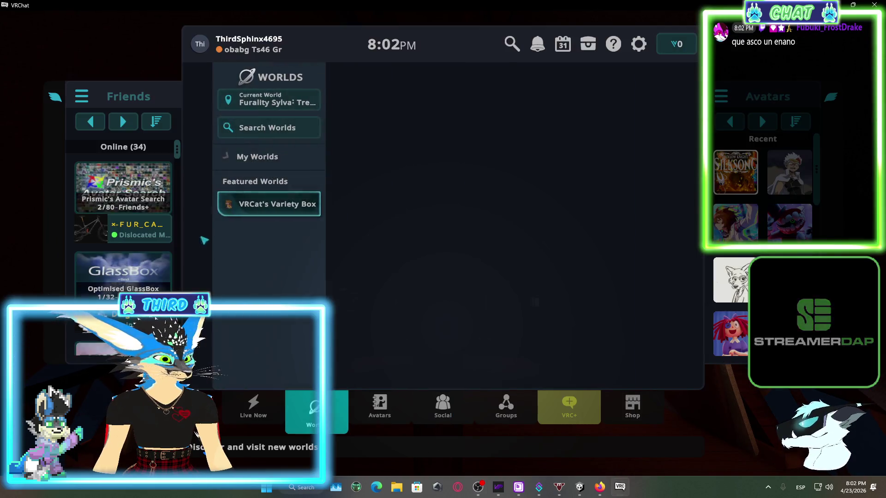
click(226, 157)
click(239, 214)
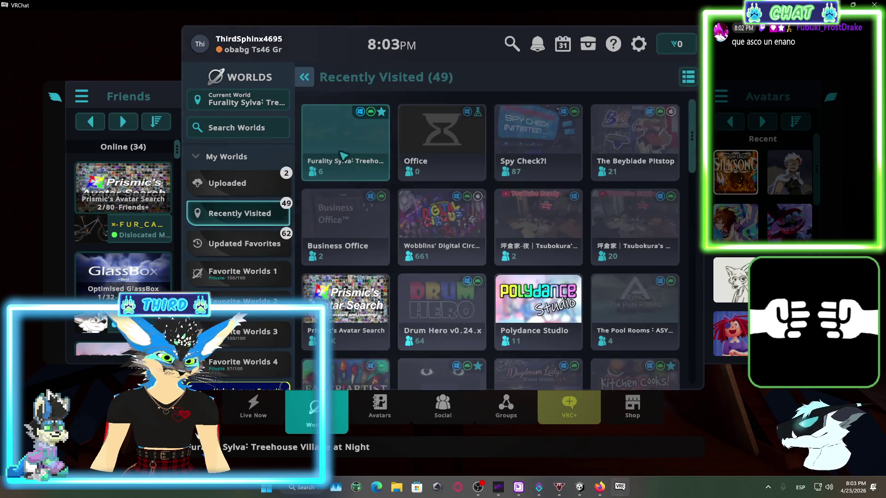
click(442, 138)
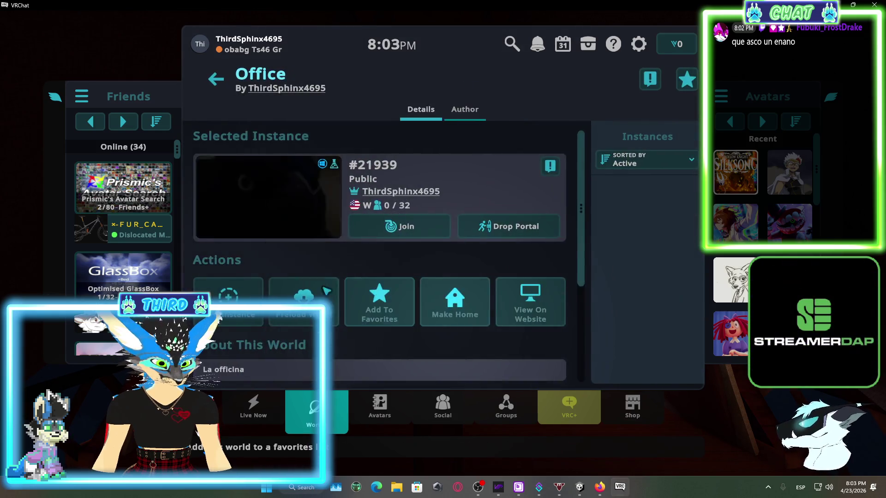
scroll(326, 290, down, 2)
scroll(351, 259, up, 2)
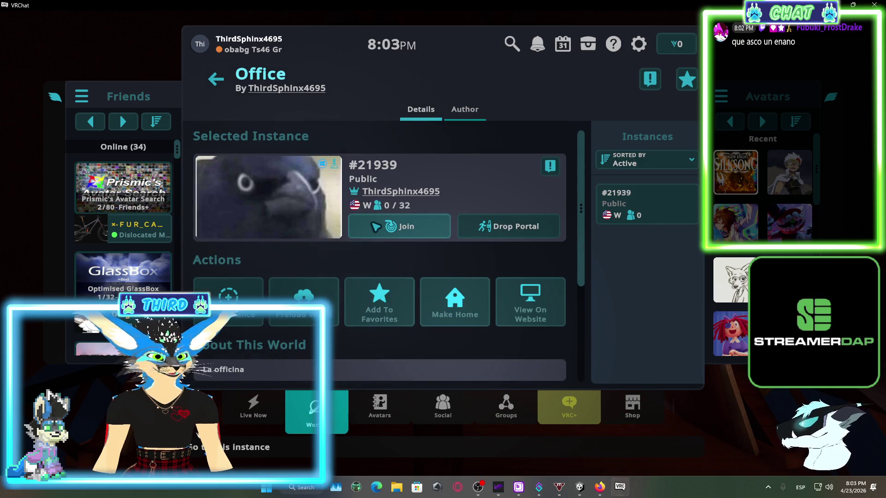
click(375, 227)
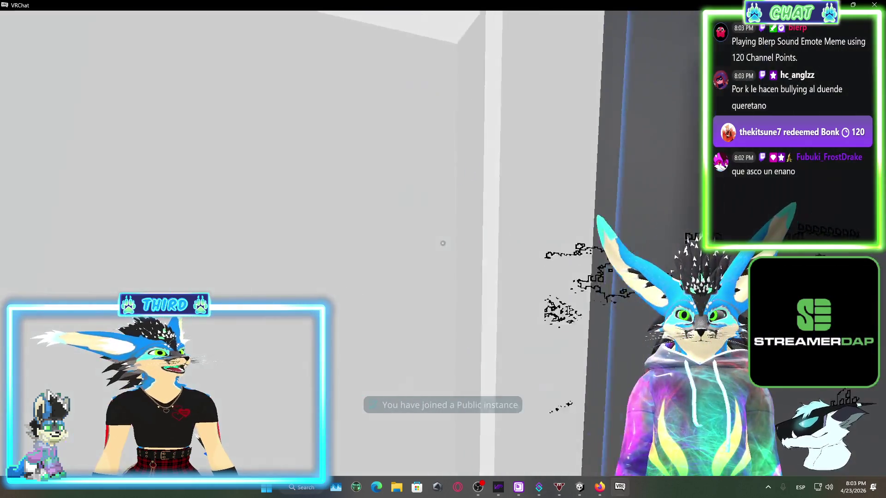
- Walk past the reception counter, through the hallway to the long counter, then return to Unity
key(w)
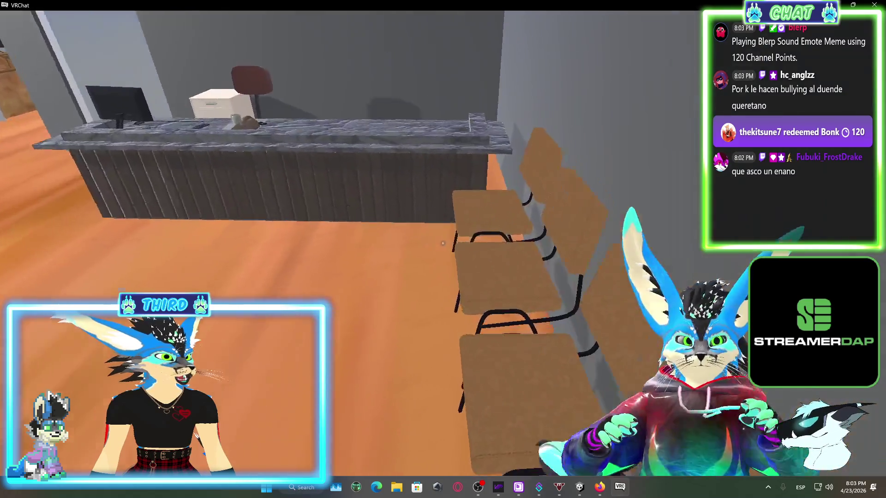
key(w)
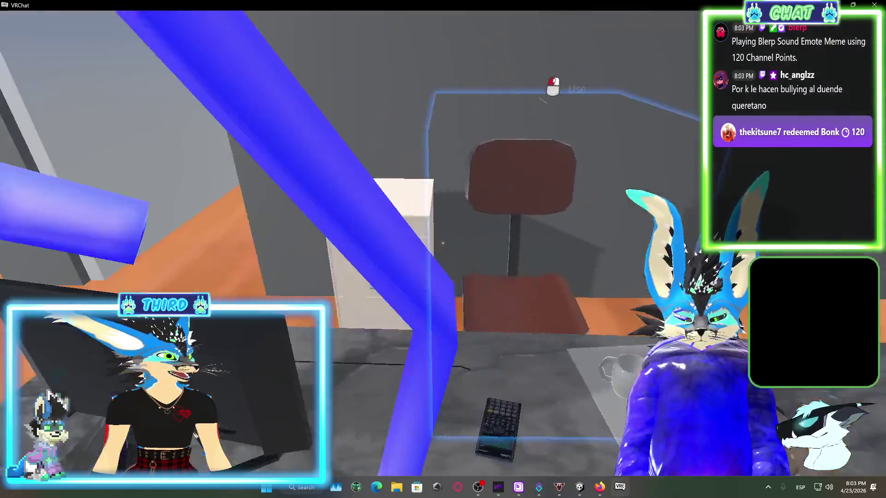
key(w)
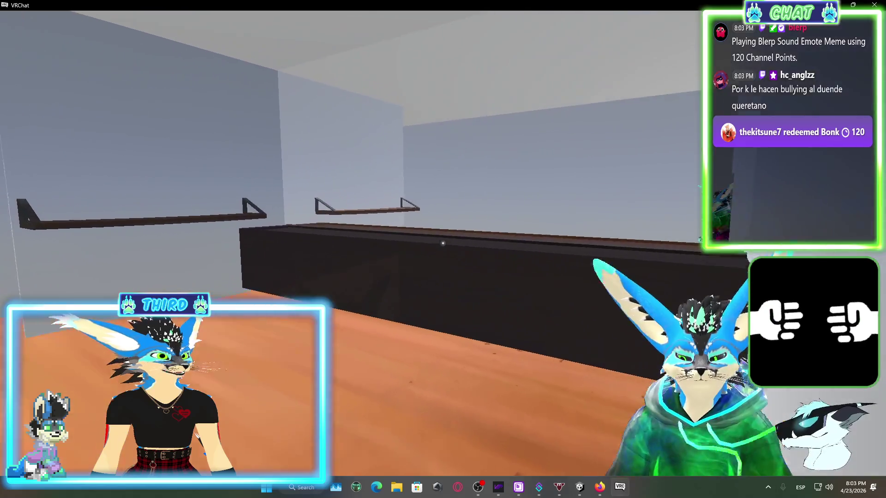
key(w)
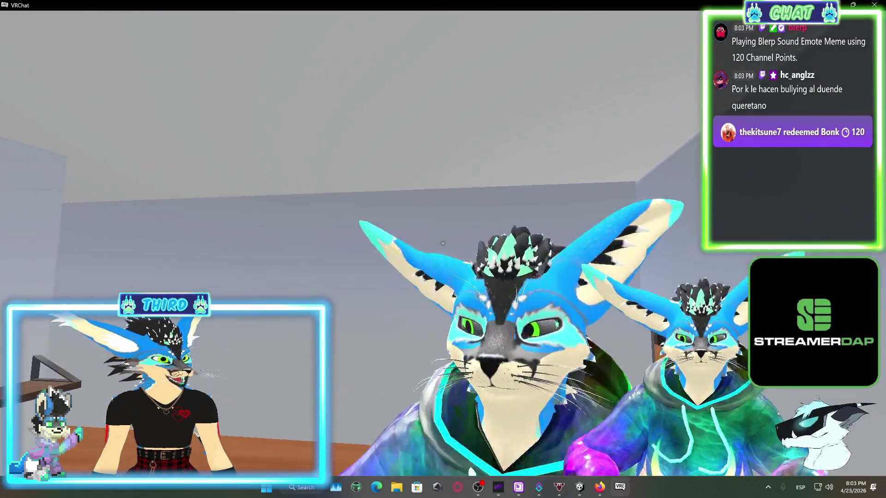
key(s)
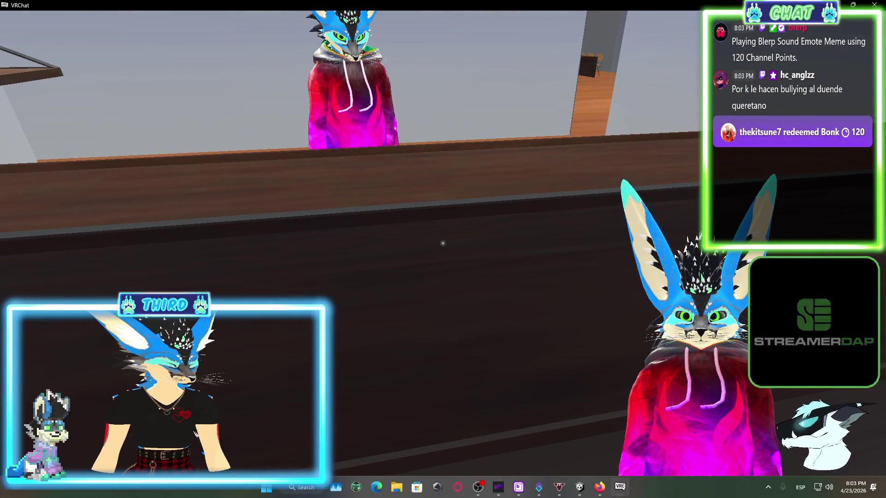
key(Escape)
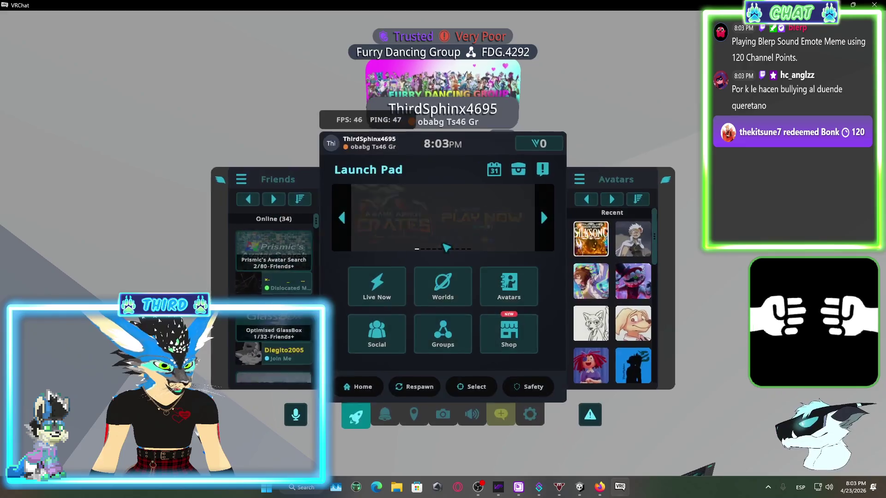
click(581, 488)
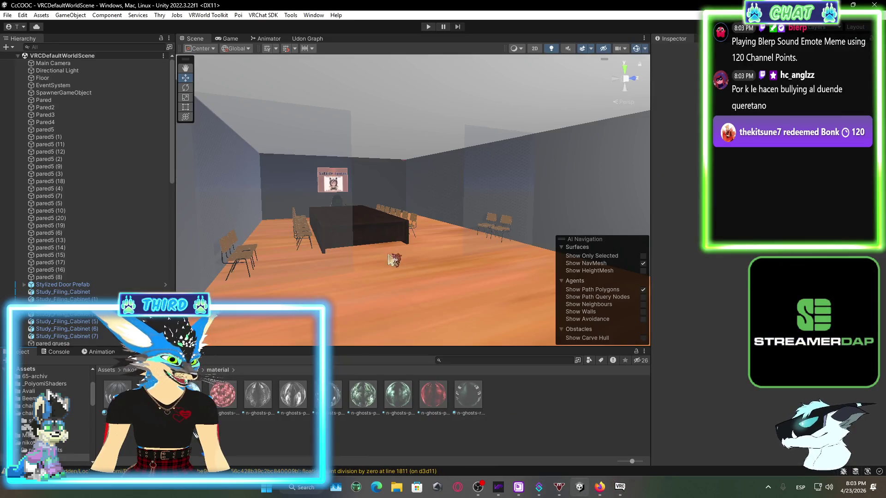
- Select the Kitchen02b counter and add a Box Collider to it
drag(650, 249, 498, 220)
click(731, 358)
text(audio)
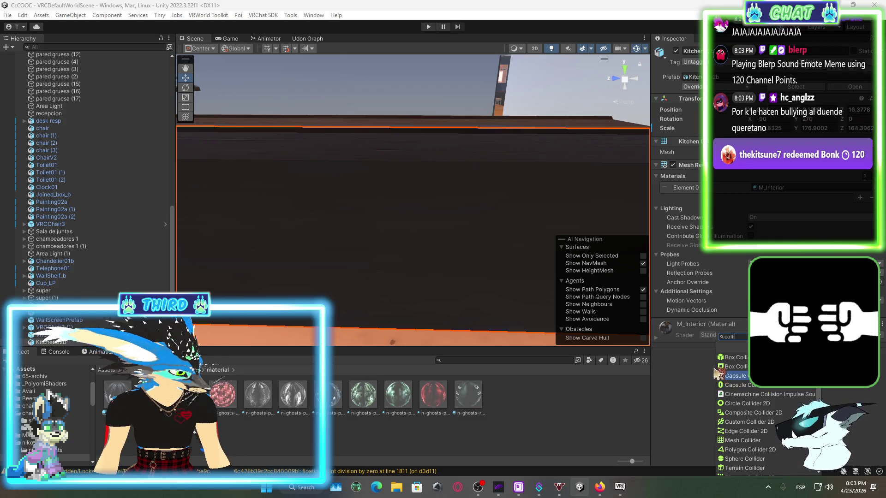
click(736, 358)
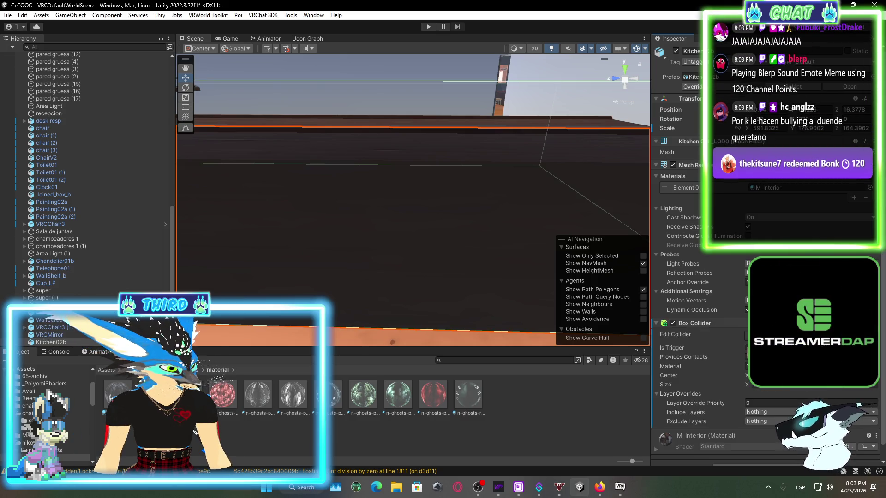
mouse_move(623, 352)
mouse_down()
mouse_move(723, 282)
mouse_move(477, 251)
mouse_move(600, 237)
mouse_move(688, 318)
mouse_up()
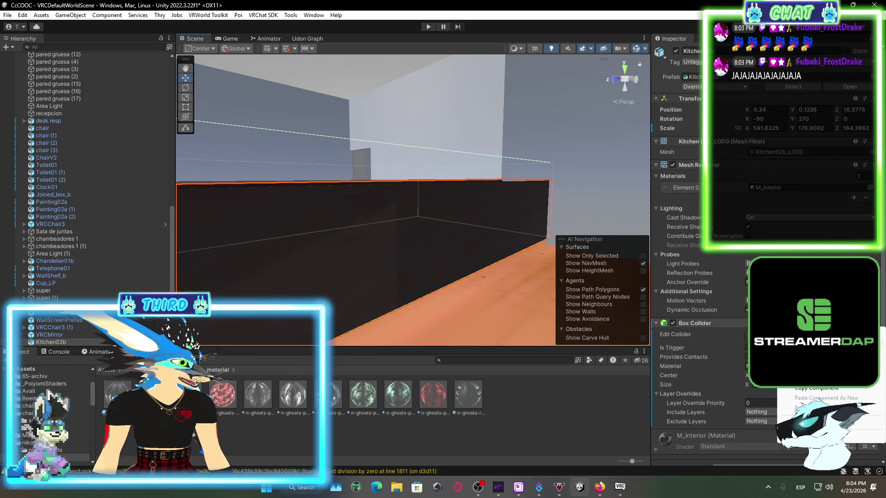
- Swap Kitchen02b's Box Collider for a Mesh Collider
click(812, 361)
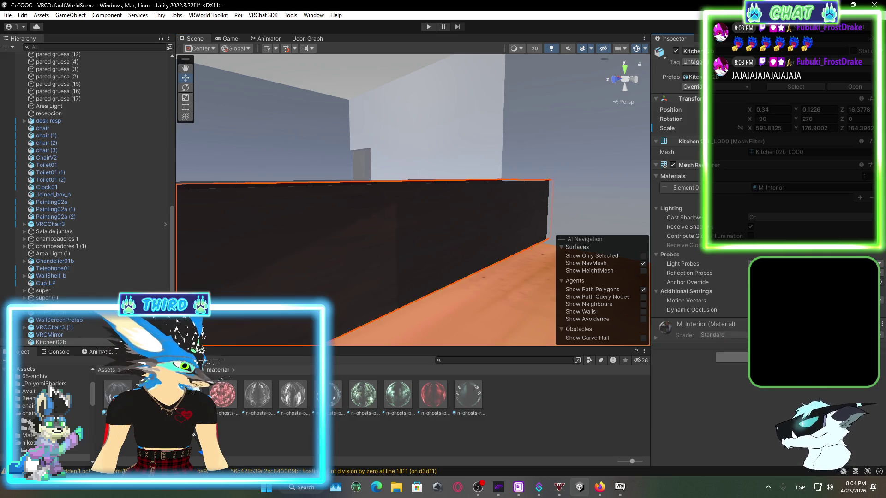
click(794, 358)
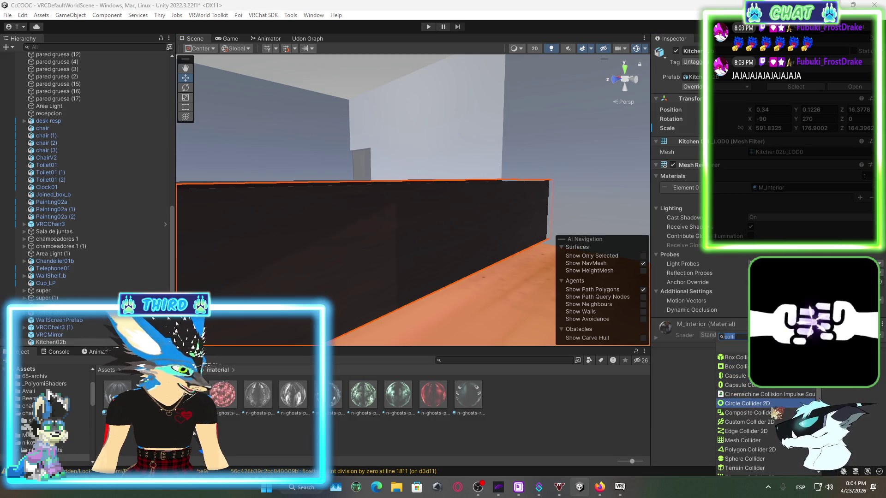
click(743, 440)
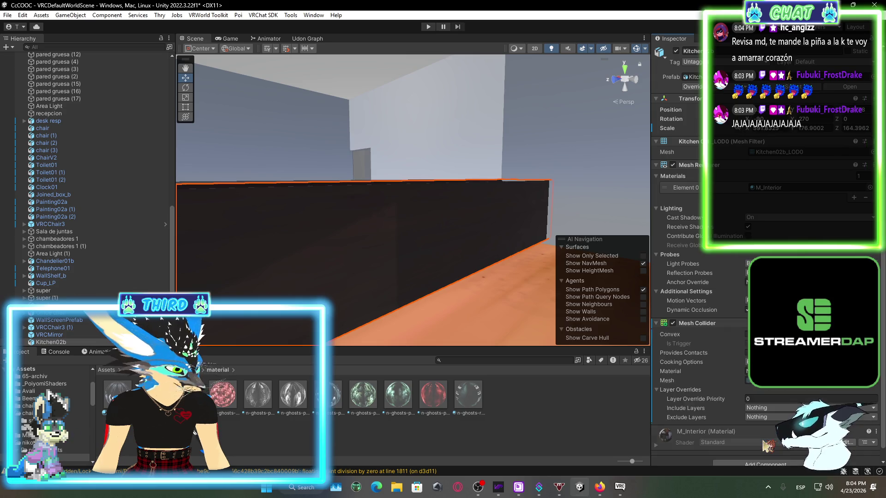
mouse_move(489, 315)
mouse_down()
mouse_move(426, 254)
mouse_move(276, 332)
mouse_move(441, 326)
mouse_up()
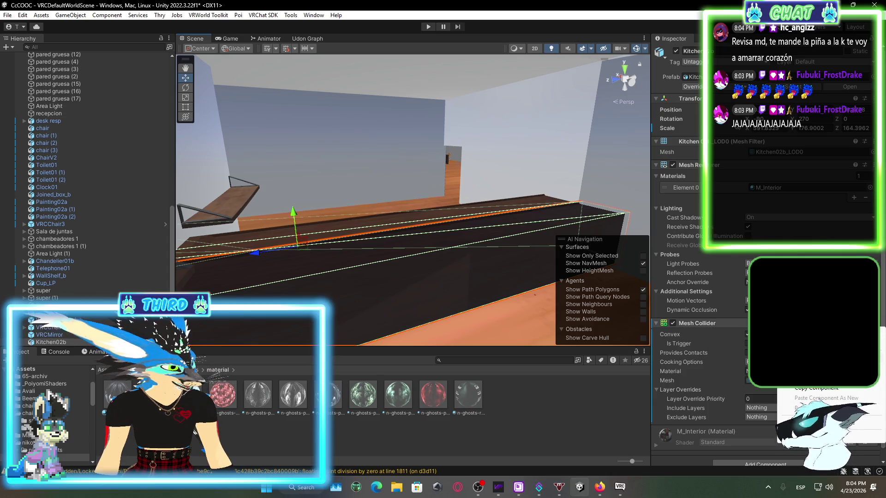
- Remove the Mesh Collider and add a Box Collider found by searching 'colli'
click(812, 360)
click(731, 358)
text(colli)
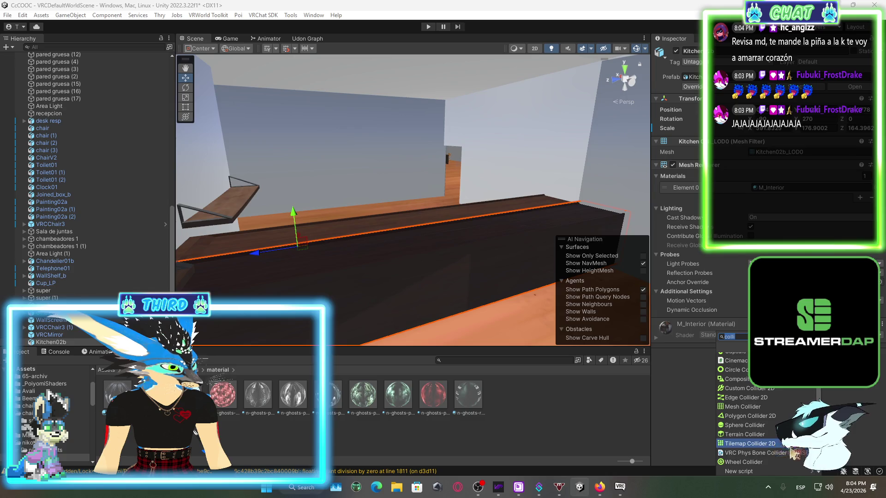
click(736, 358)
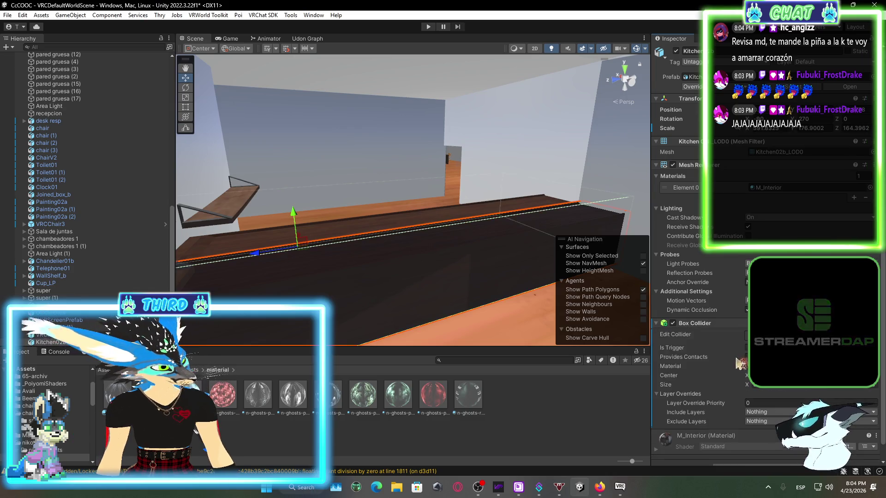
mouse_move(459, 291)
mouse_down()
mouse_move(622, 277)
mouse_move(370, 267)
mouse_up()
scroll(370, 266, down, 5)
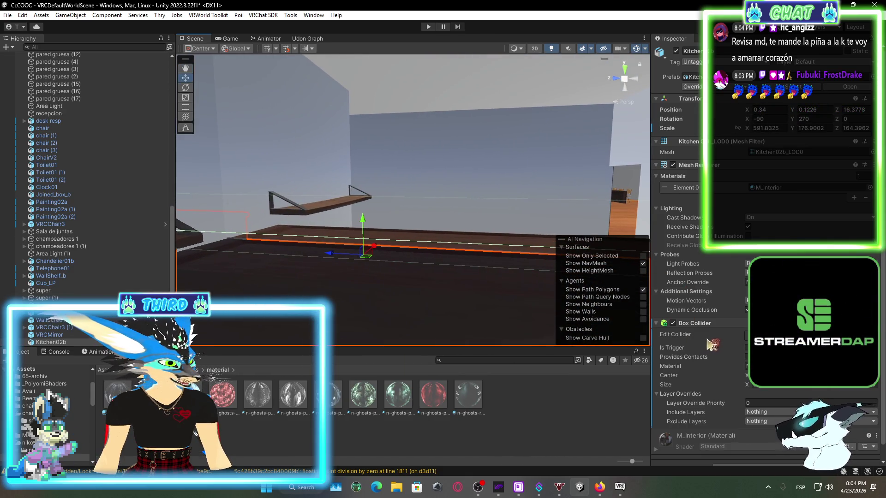
mouse_move(360, 291)
mouse_down()
mouse_move(394, 265)
mouse_move(581, 287)
mouse_move(414, 277)
mouse_up()
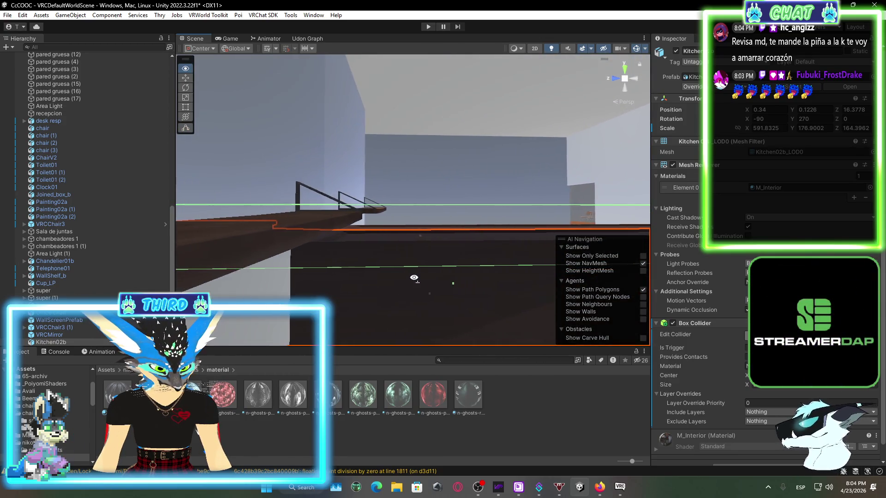
click(454, 291)
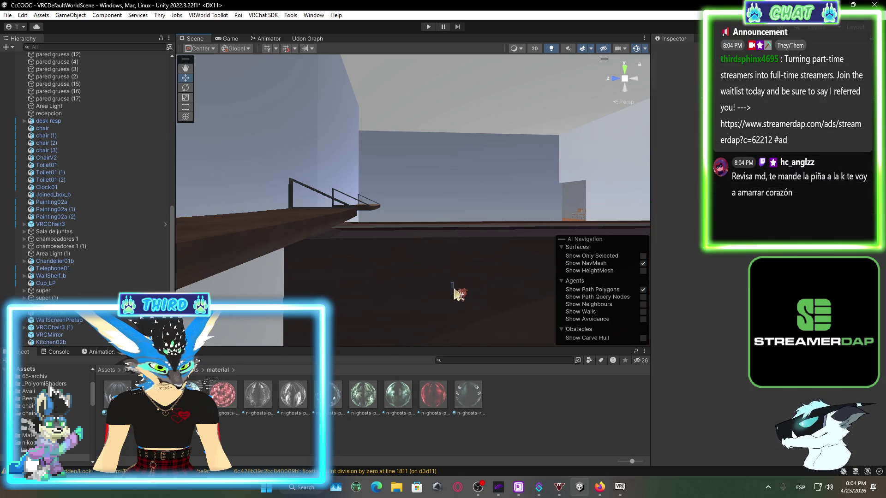
- Reselect Kitchen02b and orbit around it to inspect its collider
click(454, 290)
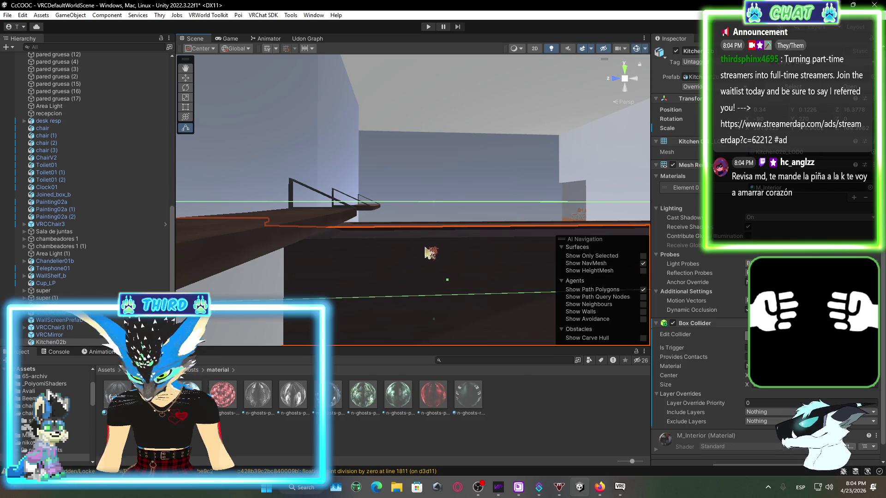
mouse_move(430, 252)
mouse_down()
mouse_move(633, 233)
mouse_move(458, 263)
mouse_move(512, 258)
mouse_move(437, 259)
mouse_move(620, 278)
mouse_up()
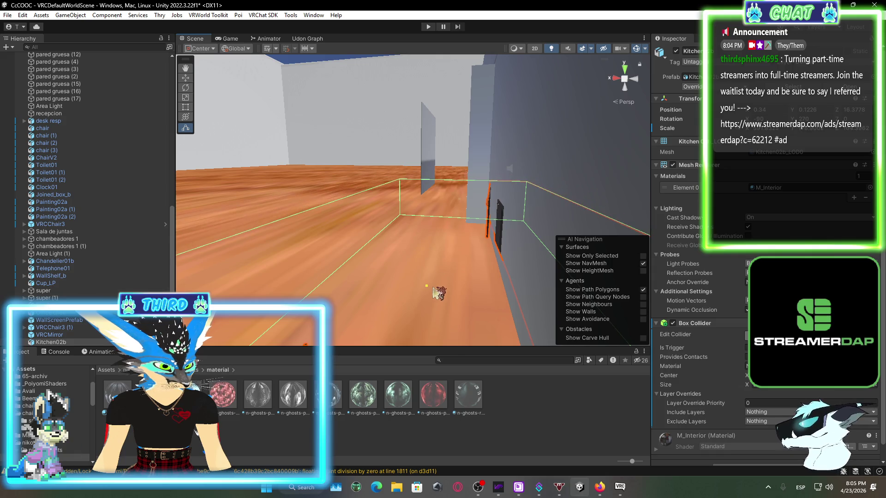
mouse_move(455, 237)
mouse_down()
mouse_move(306, 248)
mouse_move(377, 255)
mouse_move(365, 243)
mouse_up()
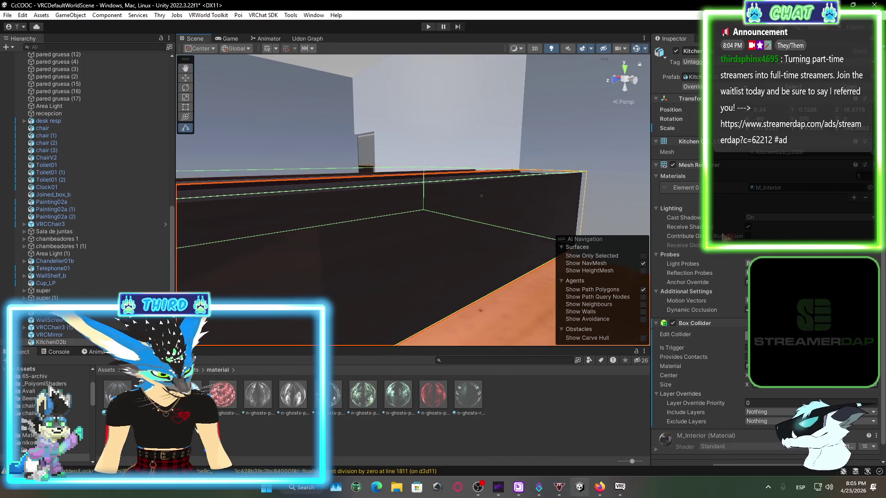
mouse_move(469, 281)
mouse_down()
mouse_move(535, 275)
mouse_move(340, 230)
mouse_move(352, 214)
mouse_move(401, 279)
mouse_move(507, 263)
mouse_move(763, 253)
mouse_move(5, 270)
mouse_up()
- Check the colliders on the meeting-room table and the right filing cabinet
click(390, 230)
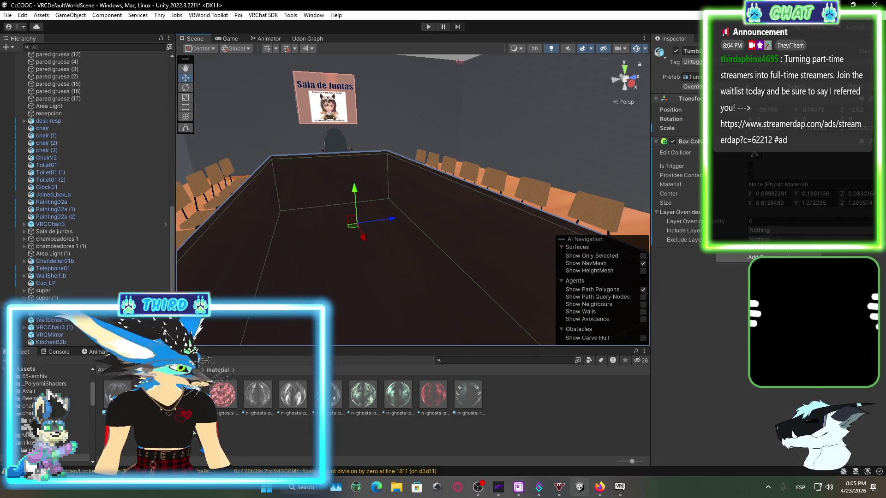
click(766, 257)
mouse_move(415, 208)
mouse_down()
mouse_move(675, 199)
mouse_move(521, 229)
mouse_up()
click(521, 229)
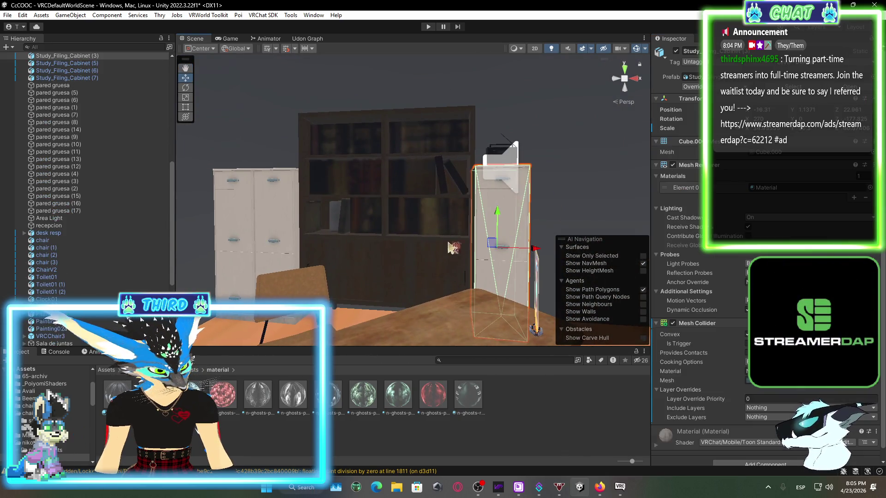
- Add a Box Collider to the bookshelf between the filing cabinets
click(384, 222)
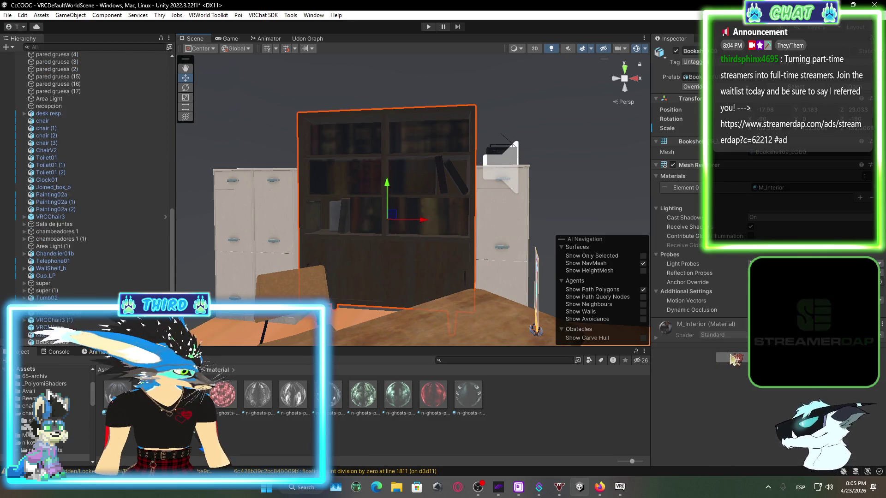
click(733, 358)
key(Return)
key(f)
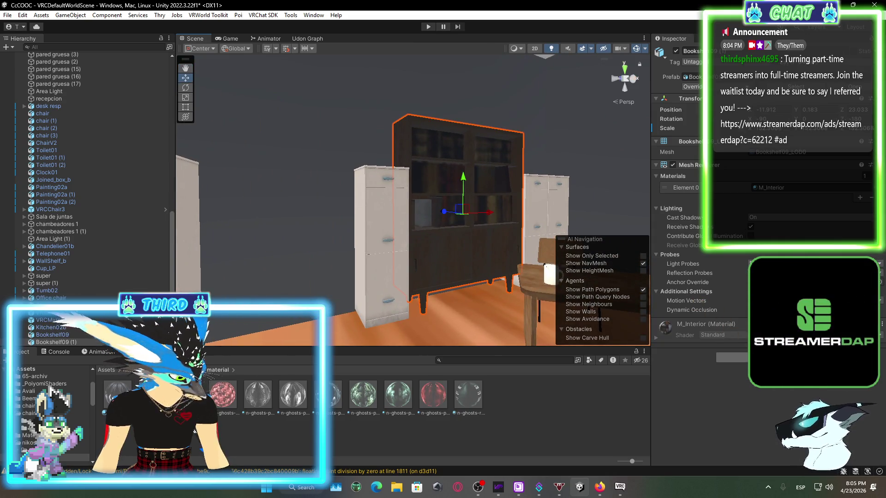
mouse_move(462, 231)
mouse_down()
mouse_move(363, 315)
mouse_move(360, 212)
mouse_move(503, 323)
mouse_up()
click(633, 490)
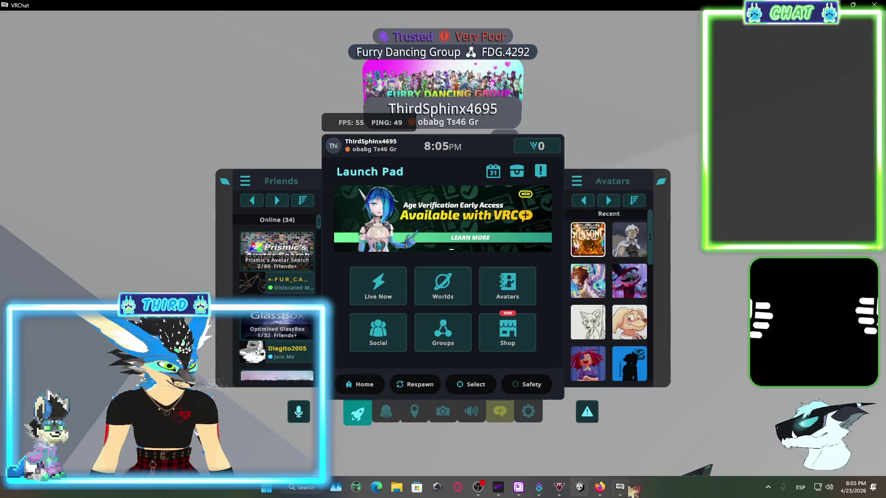
- Close the Launch Pad and walk past cubicles and computer desks into the Sala de Juntas
key(Escape)
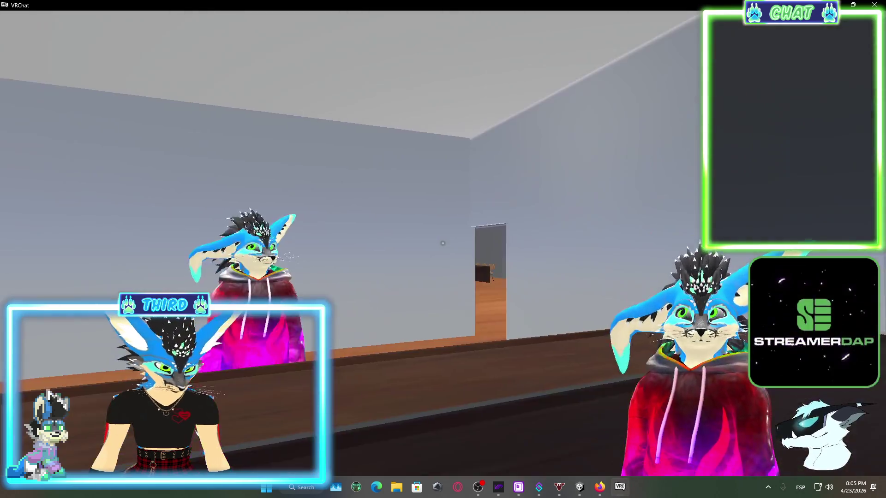
key(w)
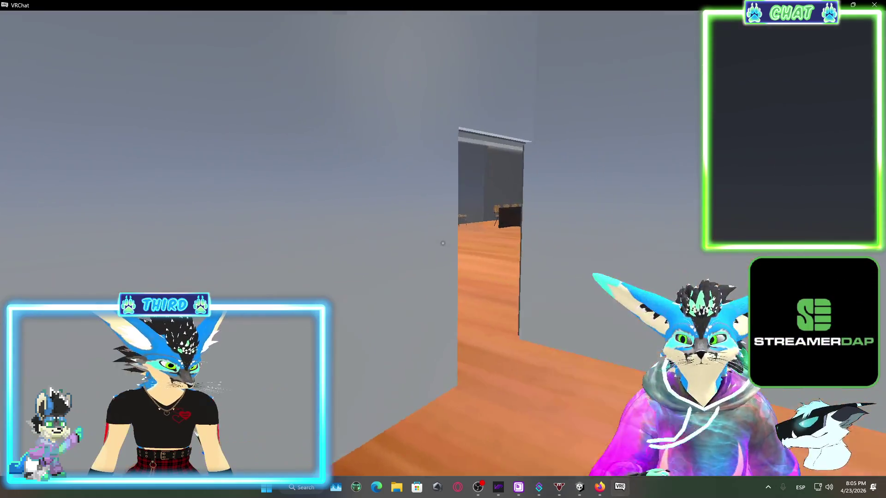
key(w)
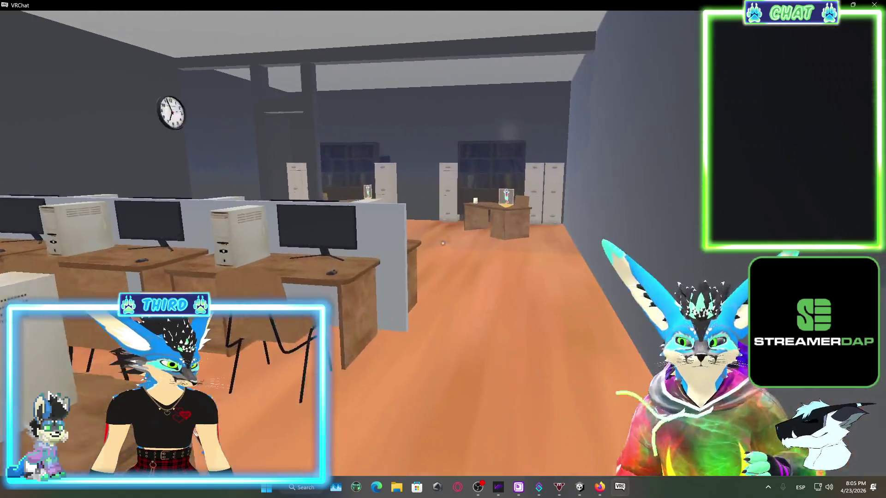
key(w)
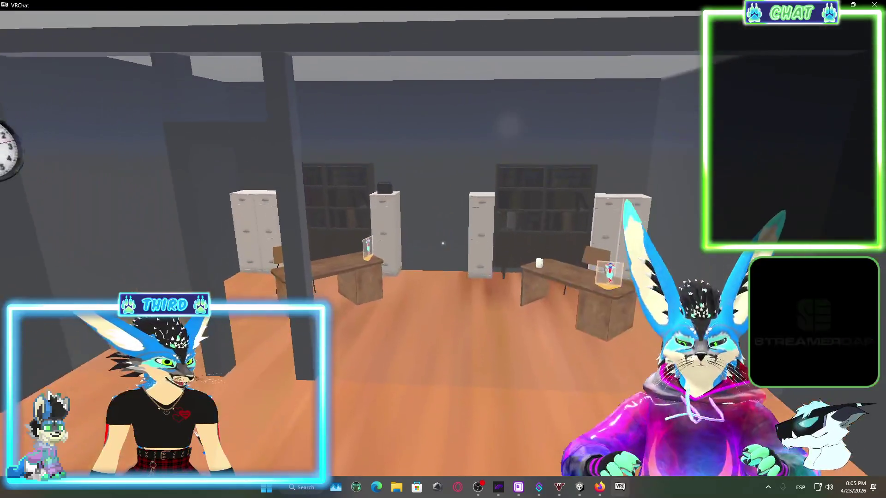
key(w)
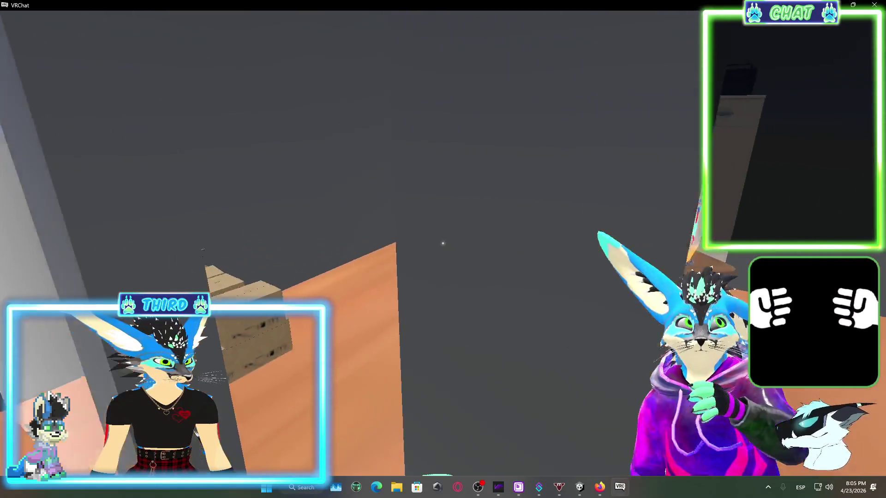
key(w)
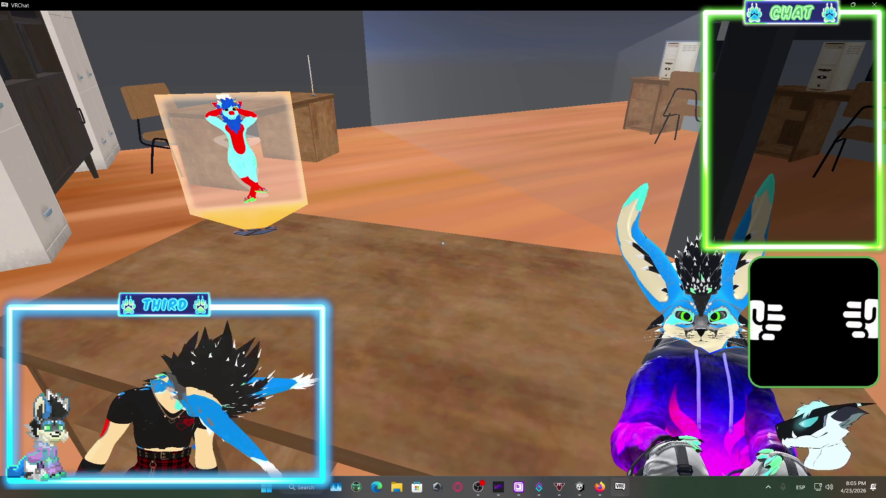
key(w)
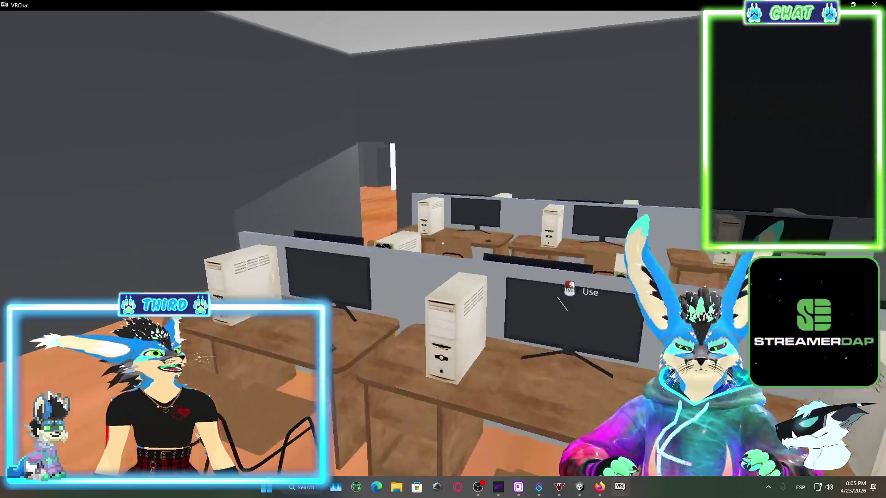
key(w)
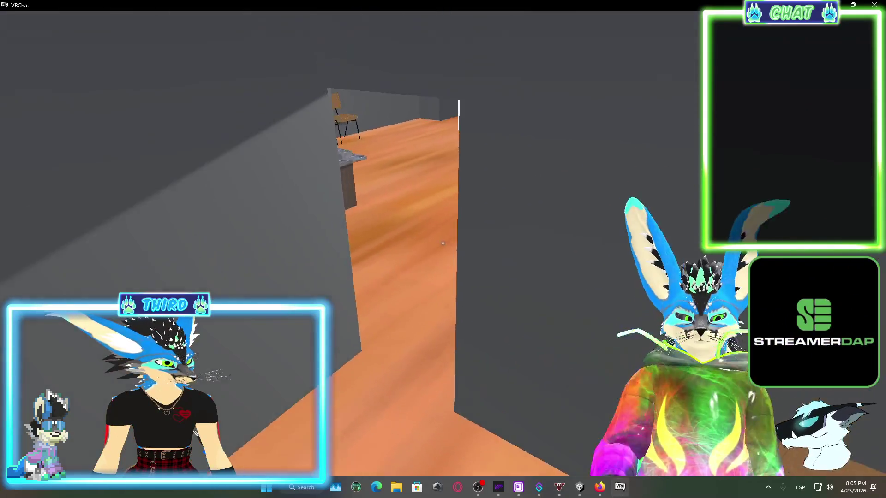
key(w)
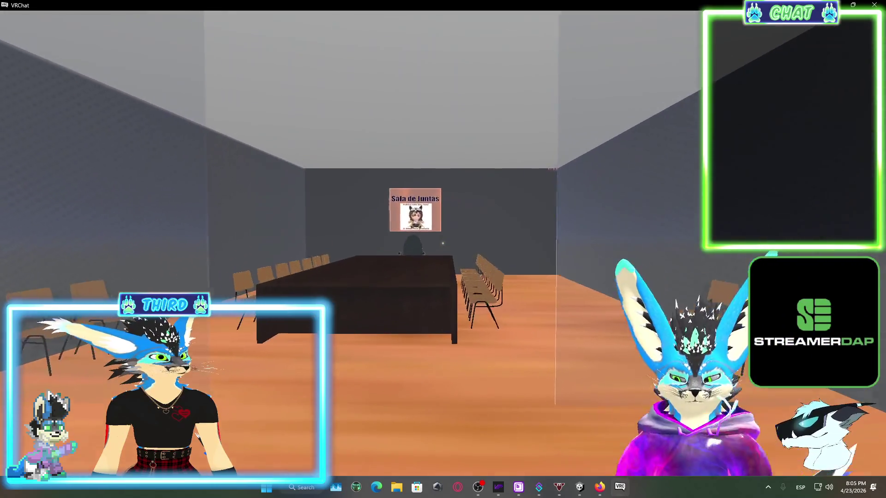
key(w)
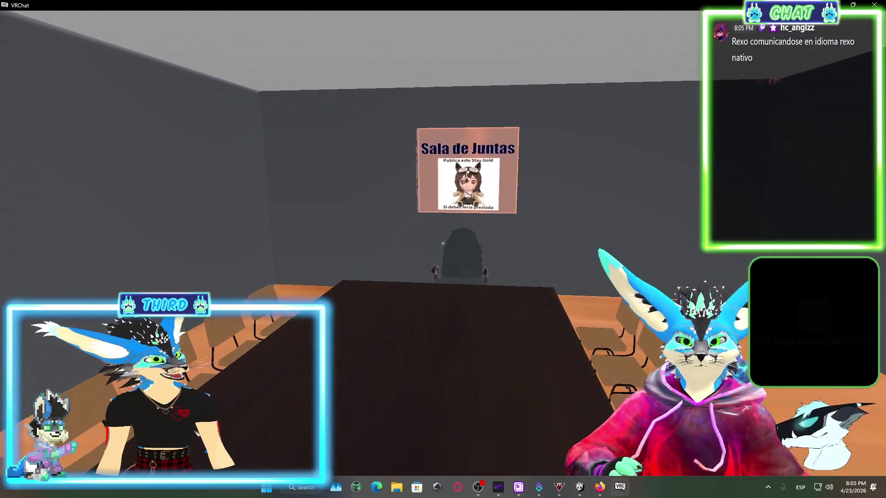
key(w)
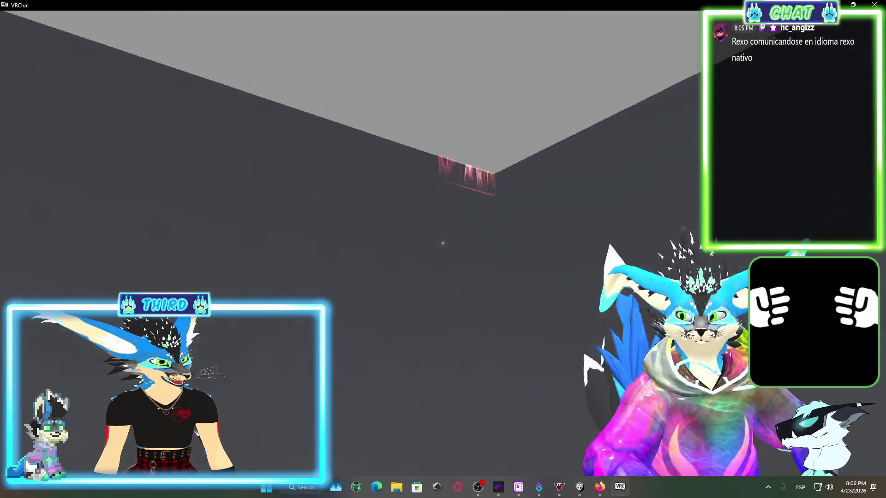
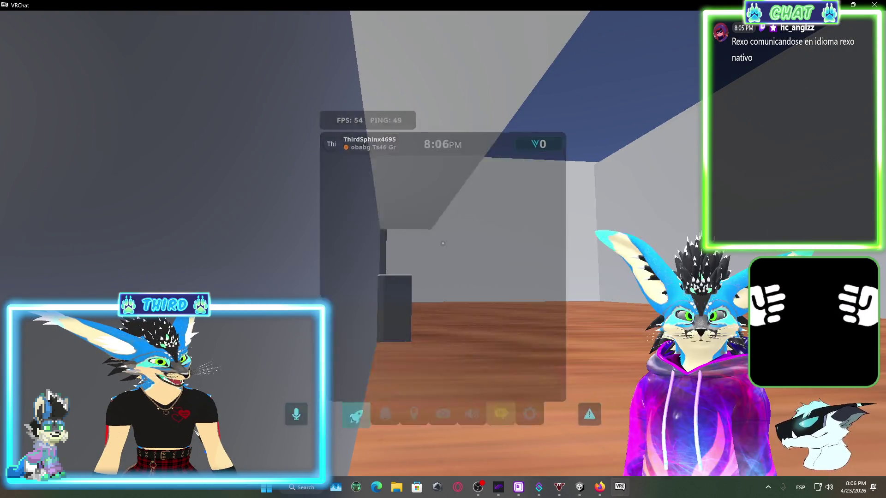
- Respawn in VRChat, walk to the meeting room and sit on a chair
key(Escape)
click(417, 381)
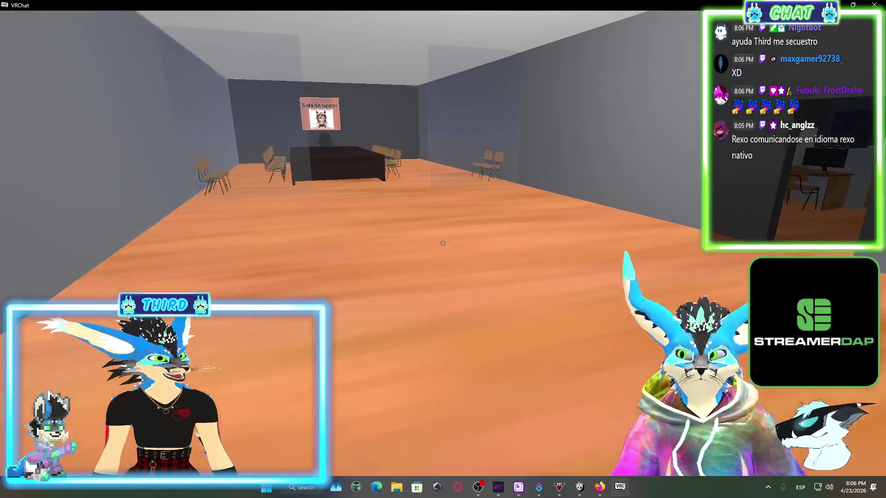
key(w)
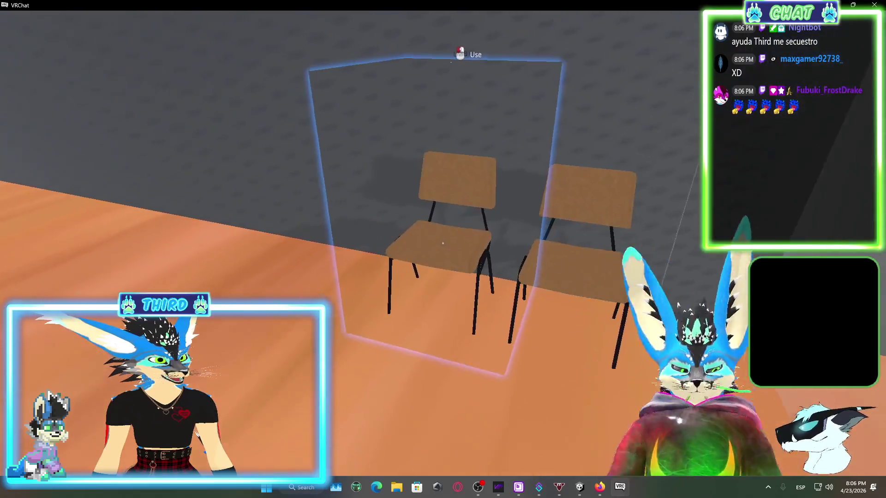
click(443, 243)
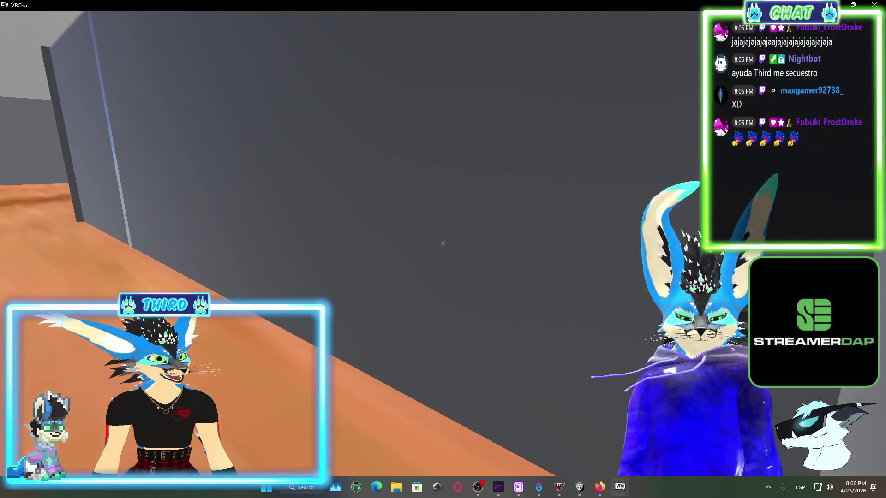
- Bring up the Quick Menu and switch to the world's scene in the Unity editor
key(Escape)
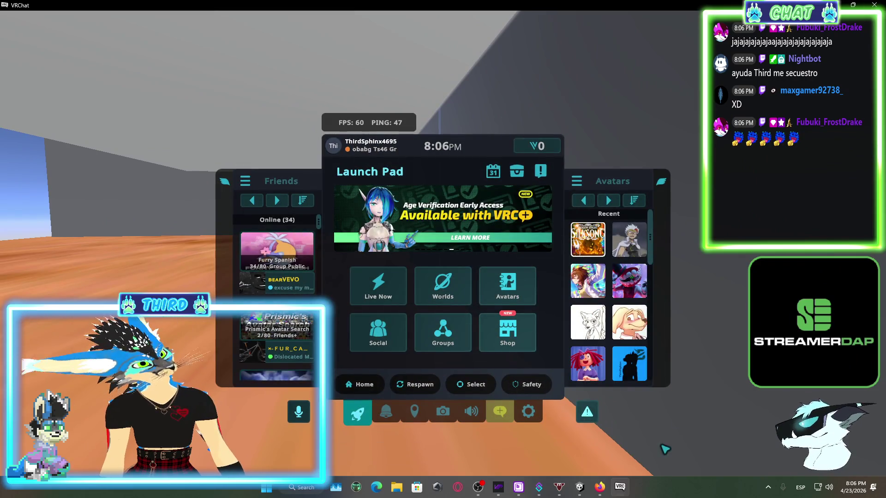
click(580, 487)
mouse_move(406, 259)
mouse_down()
mouse_move(356, 239)
mouse_move(552, 243)
mouse_up()
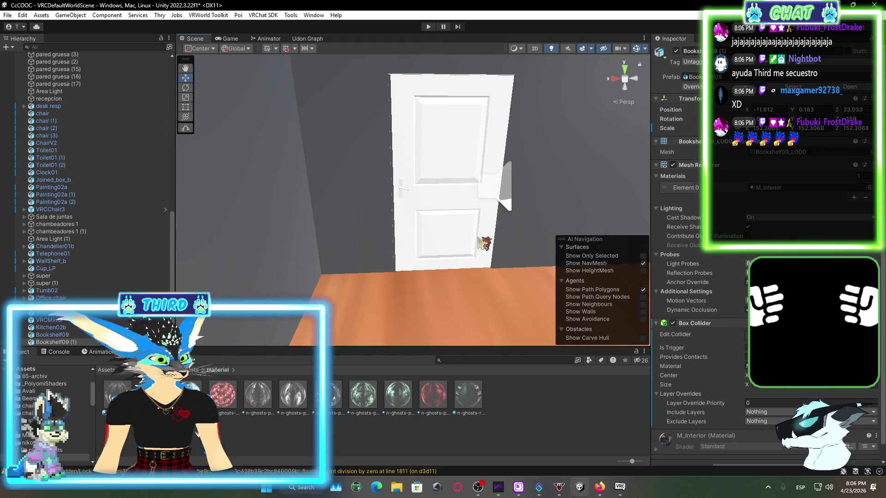
- Select the door, fly the Scene view into the meeting room and select the right chair by the wall
click(480, 239)
drag(550, 219, 556, 188)
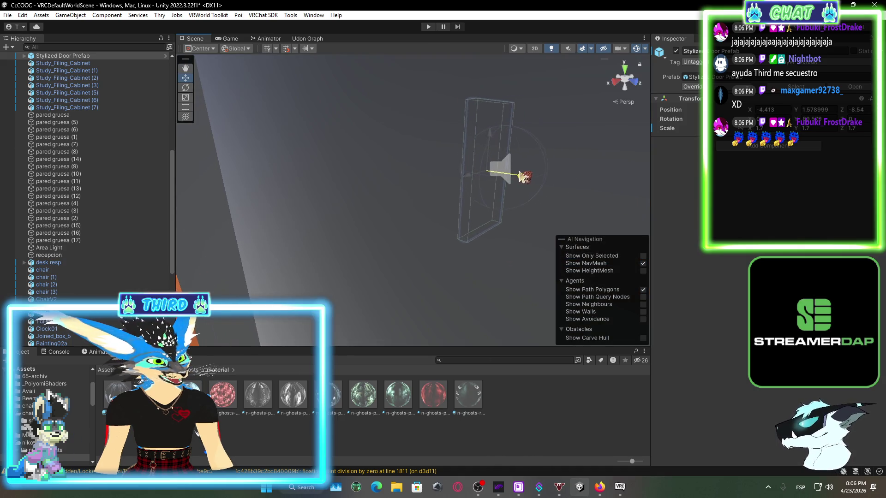
key(w)
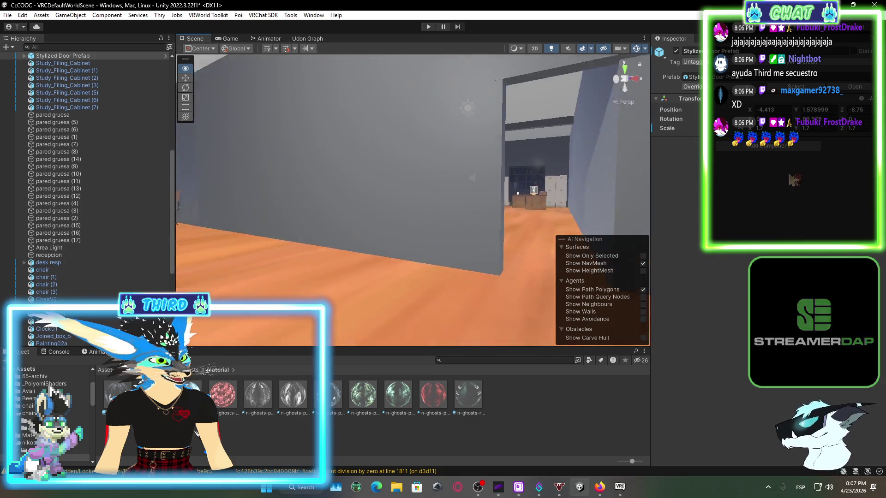
key(w)
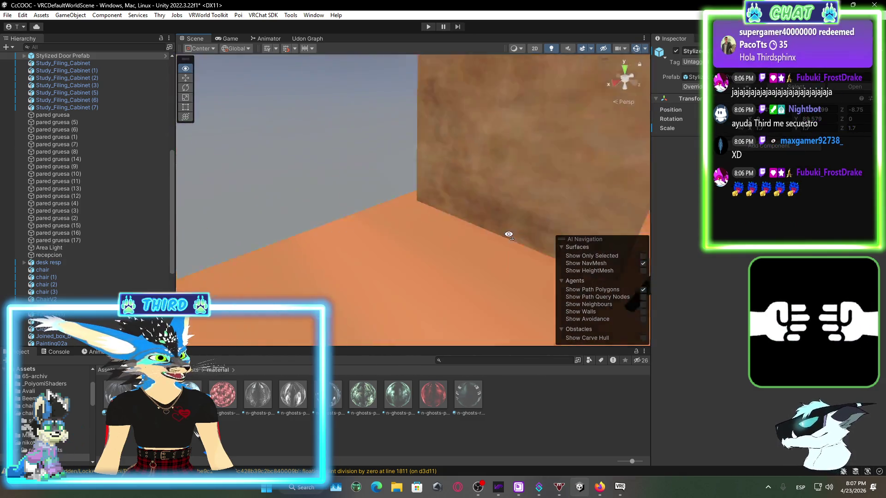
key(w)
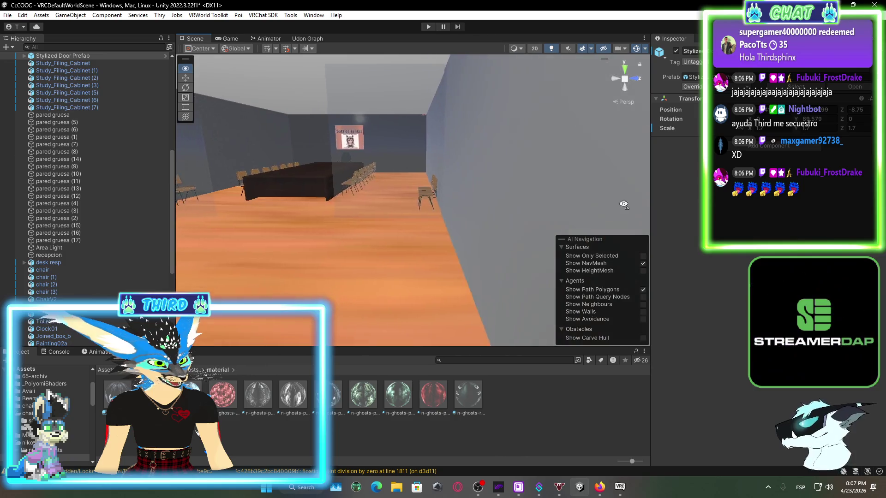
key(w)
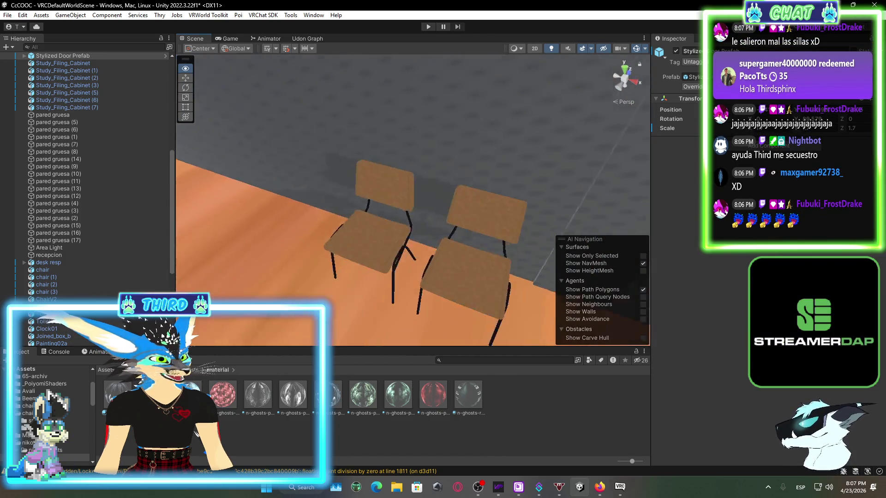
click(385, 191)
- Select the sillas (14) and (15) chair groups and frame them in the Scene view
shift+click(340, 209)
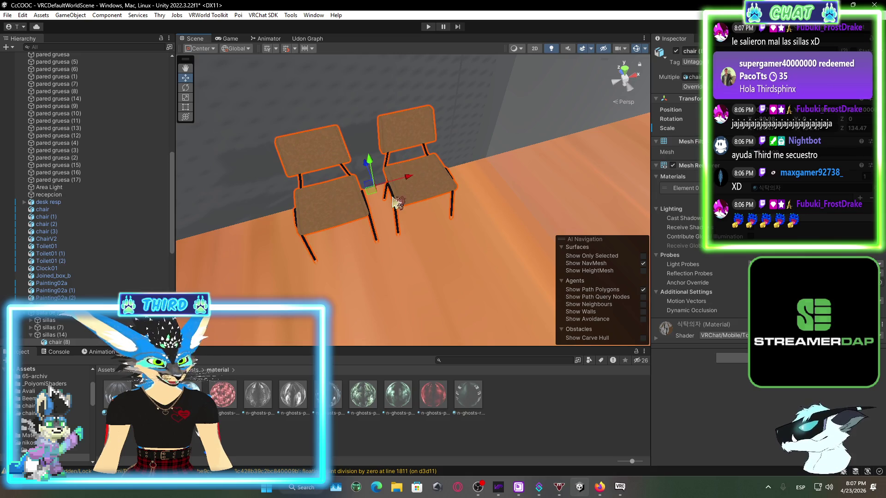
click(94, 334)
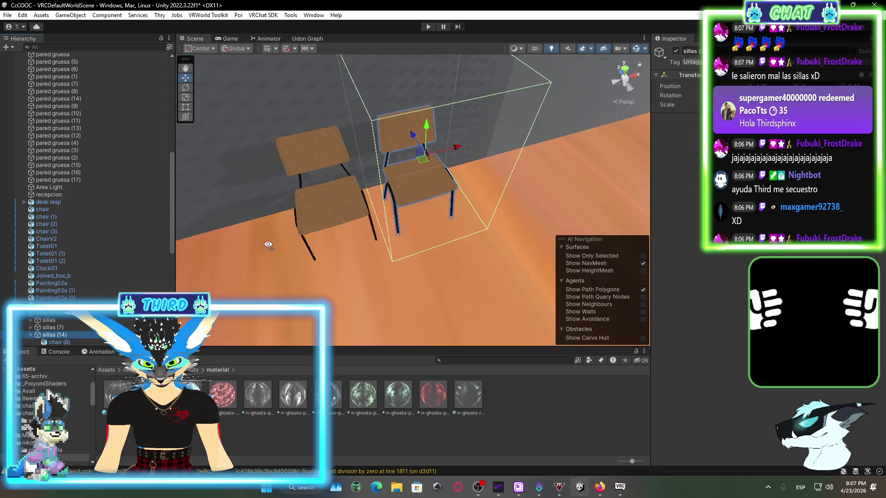
drag(268, 245, 208, 259)
click(90, 337)
click(82, 334)
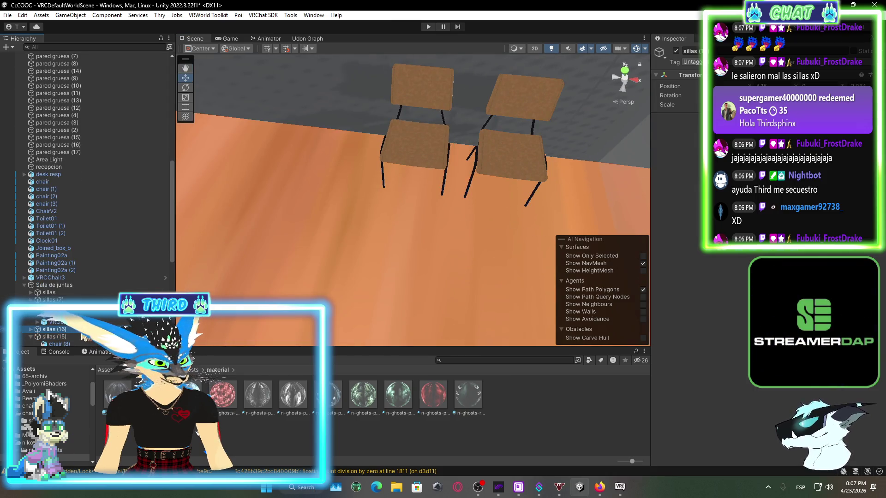
drag(331, 225, 646, 166)
drag(285, 252, 282, 252)
scroll(92, 184, down, 2)
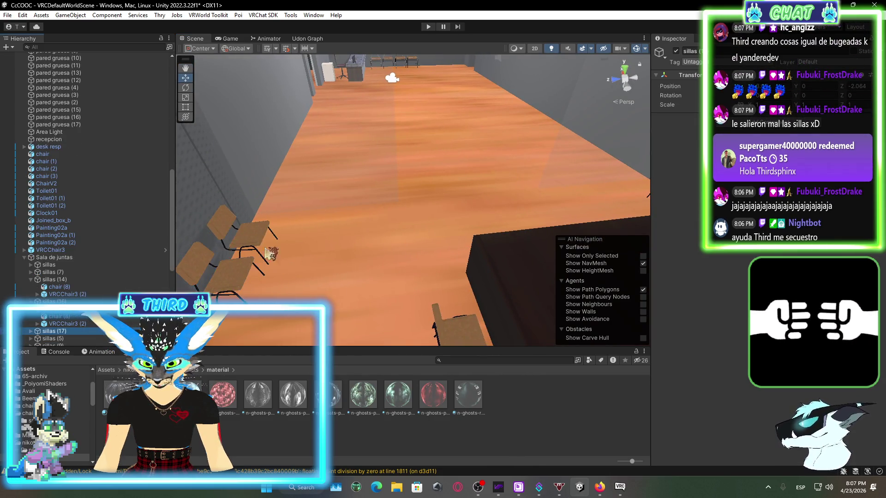
double_click(94, 332)
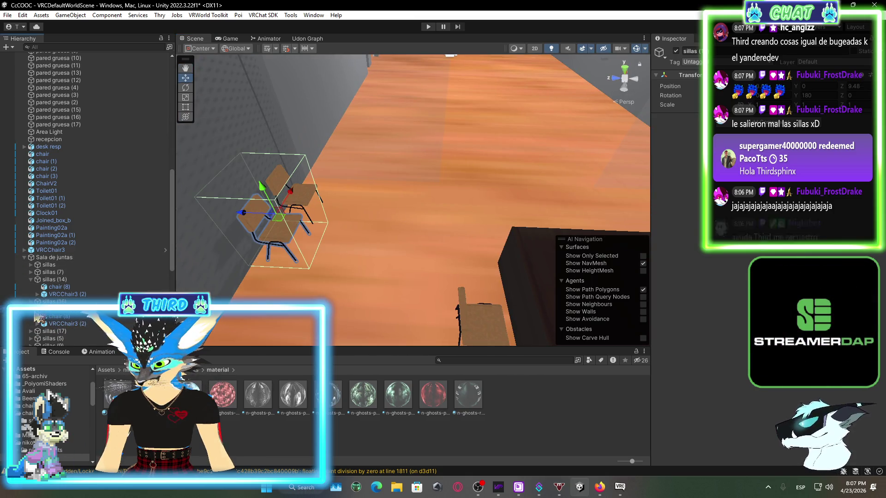
- Select sillas (14), (16) and (15), then frame the chair group at the left wall
click(68, 317)
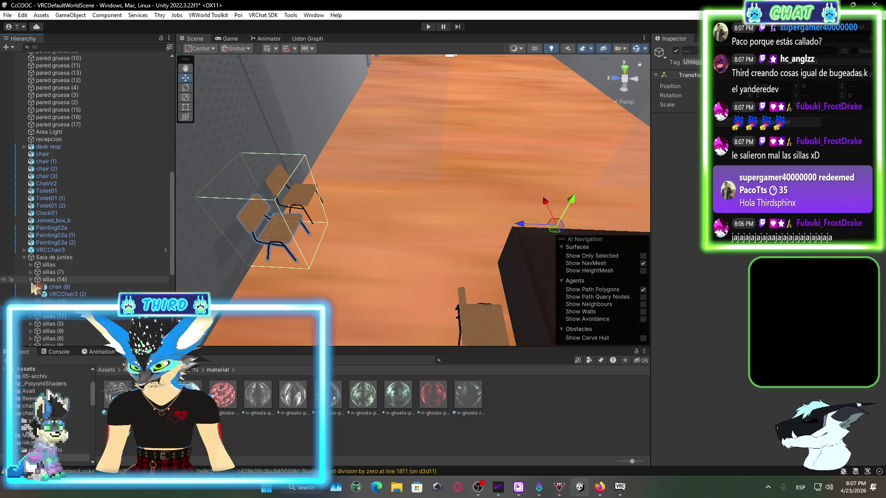
click(31, 280)
shift+click(55, 294)
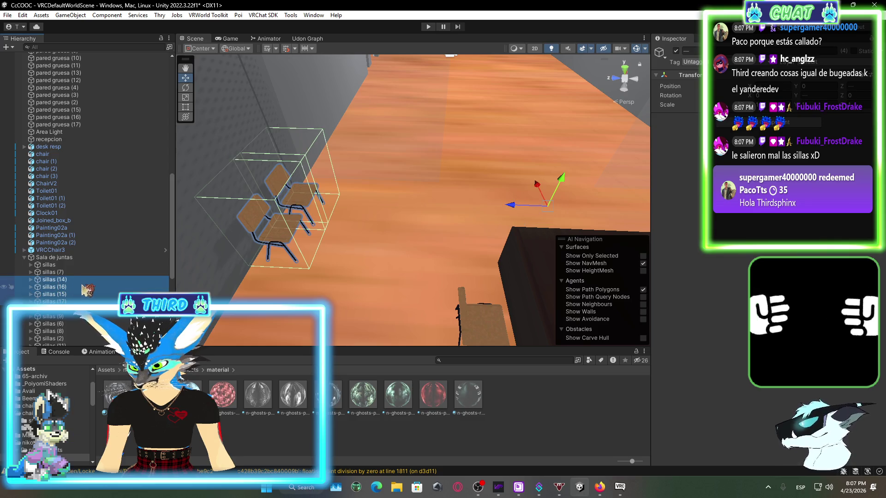
mouse_move(441, 244)
mouse_down()
mouse_move(443, 229)
mouse_move(416, 219)
mouse_up()
click(80, 288)
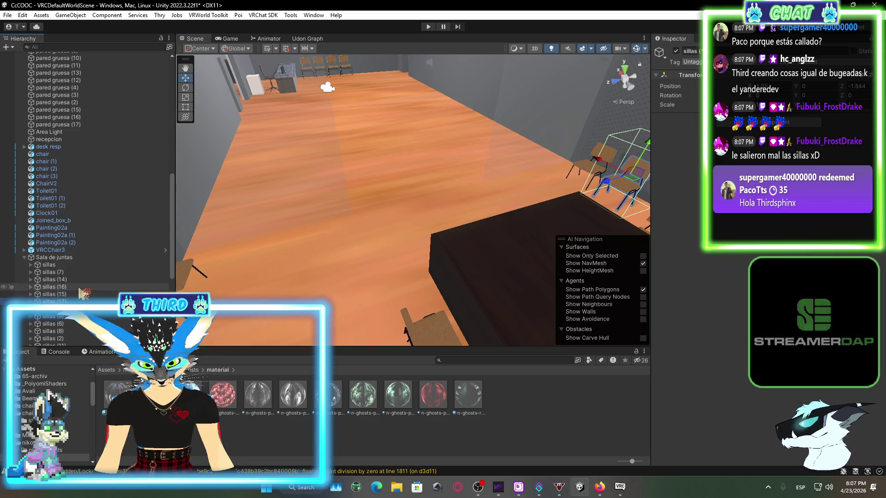
click(83, 295)
double_click(83, 295)
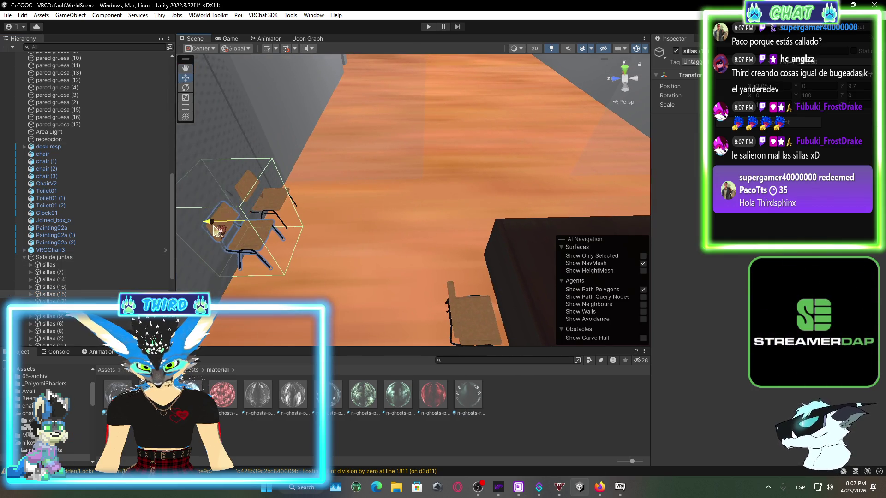
- Slide the chair group along Z to 9.34 so it lines up with the table
drag(213, 230, 237, 244)
click(261, 215)
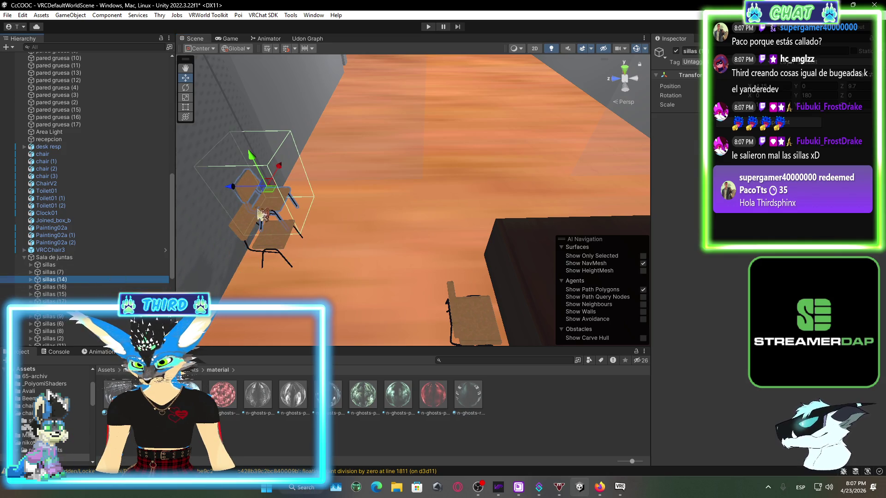
mouse_move(238, 196)
mouse_down()
mouse_move(253, 203)
mouse_move(807, 206)
mouse_move(592, 203)
mouse_up()
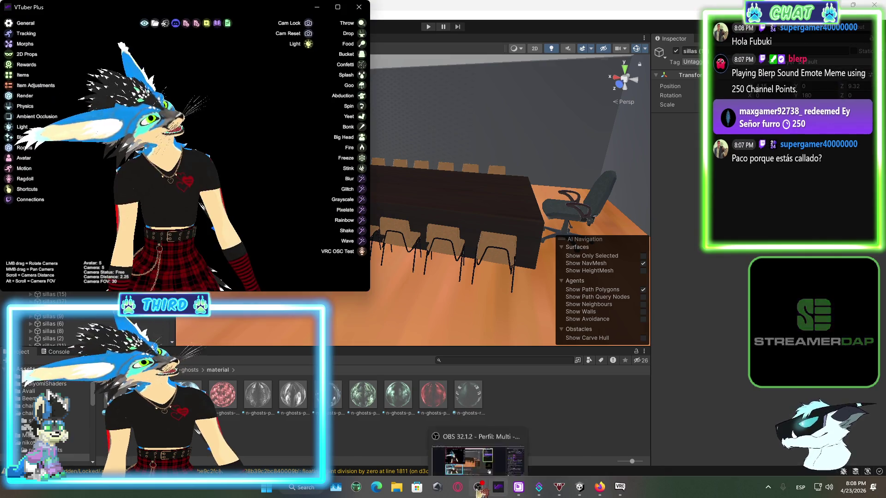
click(478, 485)
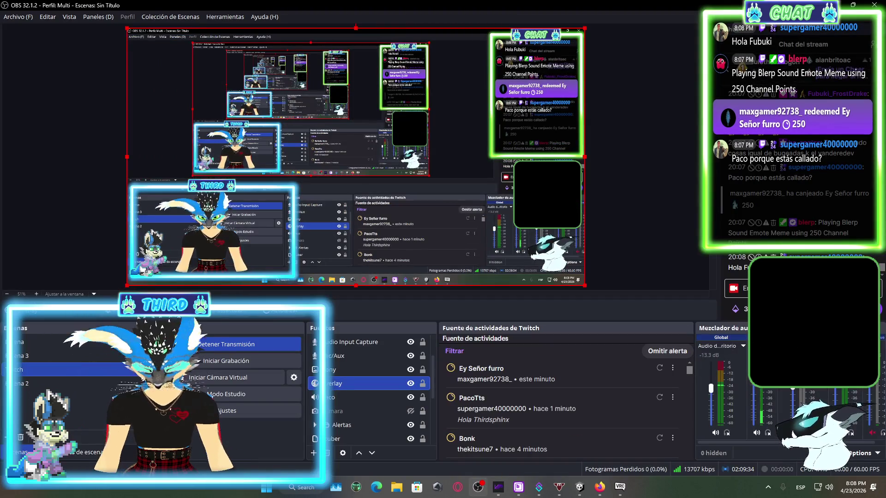
- Bring up Streamer.bot and Bikubot, view the channel point rewards and counters lists, then close the bot
click(537, 490)
click(518, 488)
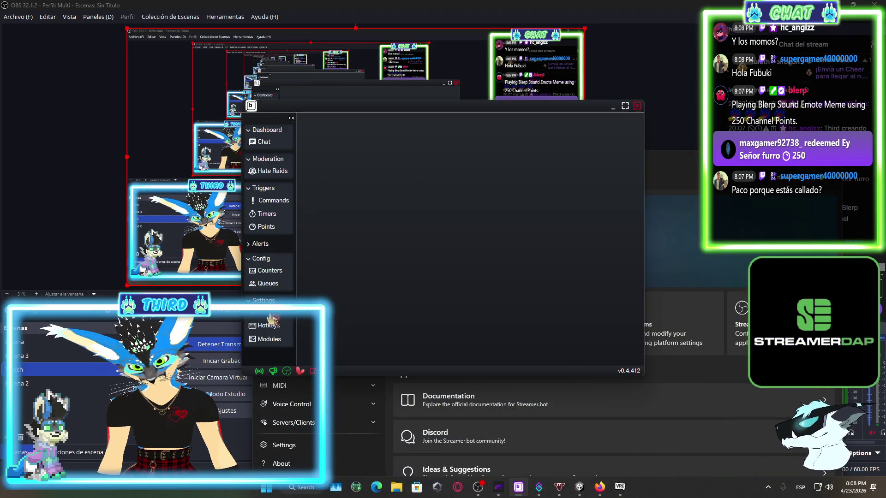
click(272, 227)
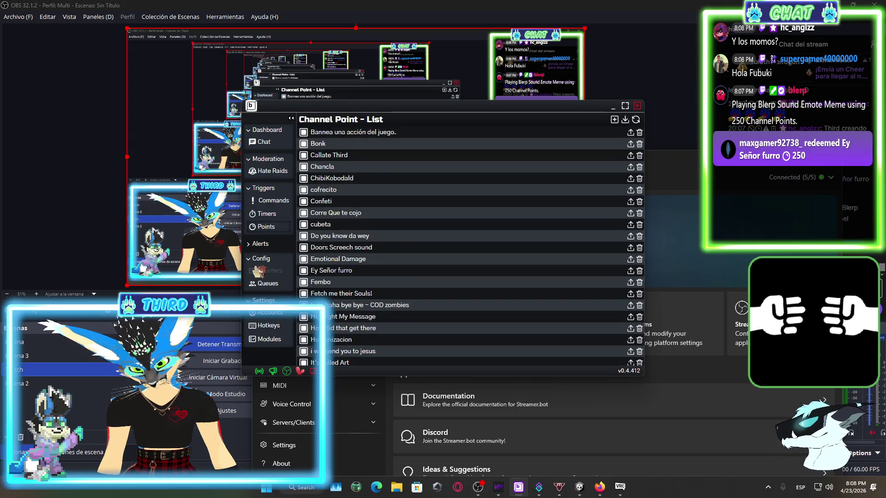
click(269, 270)
click(636, 106)
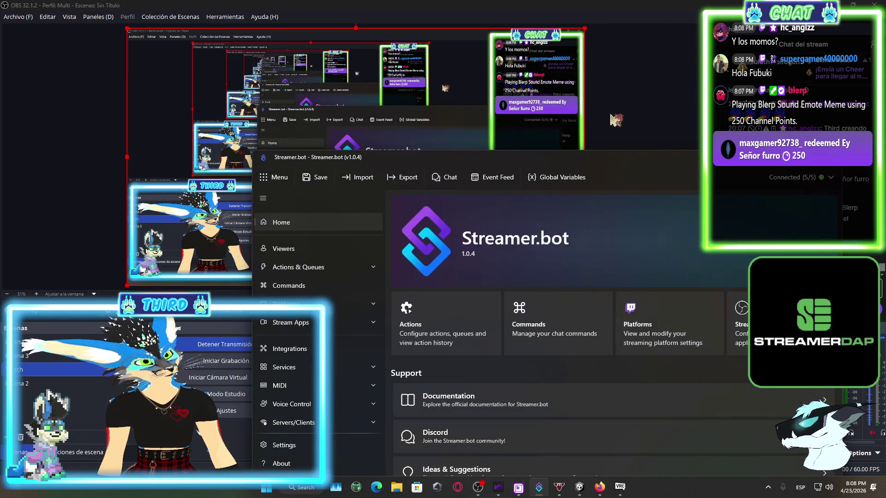
- Reopen Bikubot, check the timers, and open the PacoTts reward from the channel point rewards list
click(559, 487)
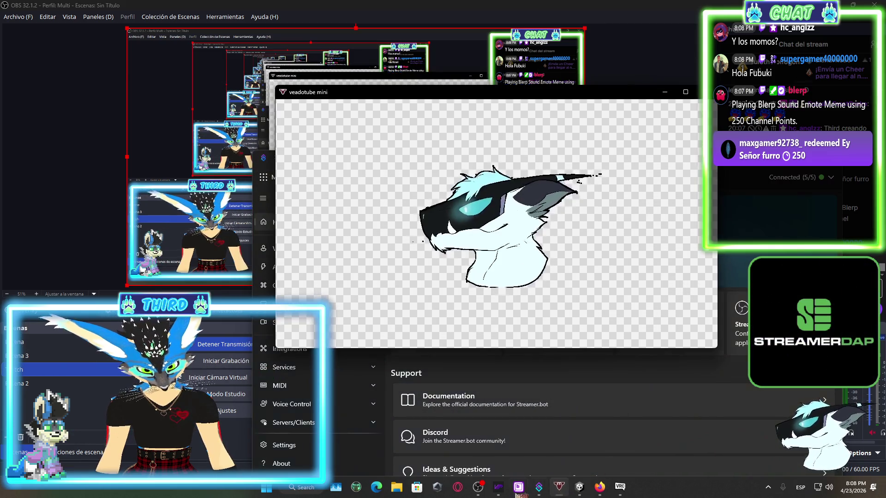
mouse_move(519, 487)
click(515, 439)
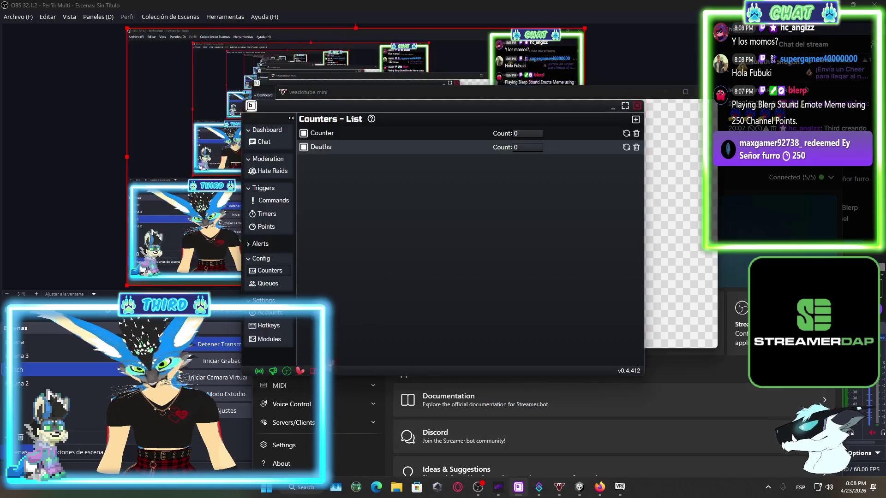
click(283, 201)
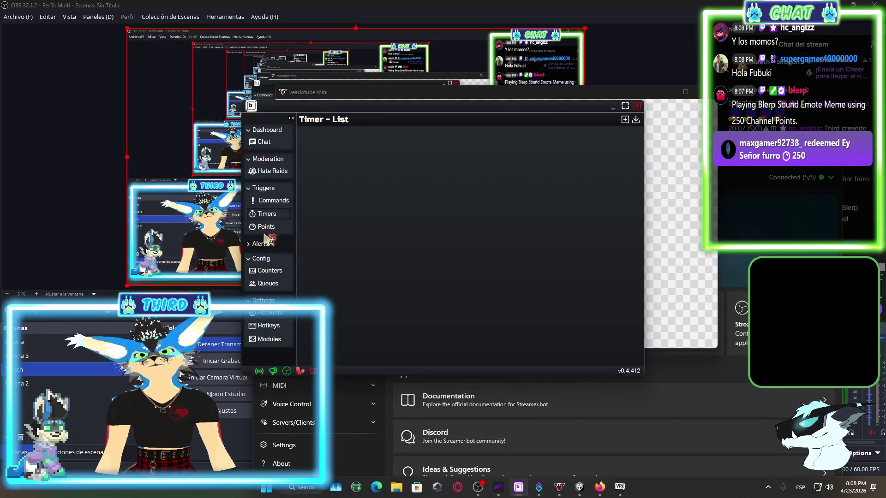
click(266, 227)
scroll(415, 212, down, 3)
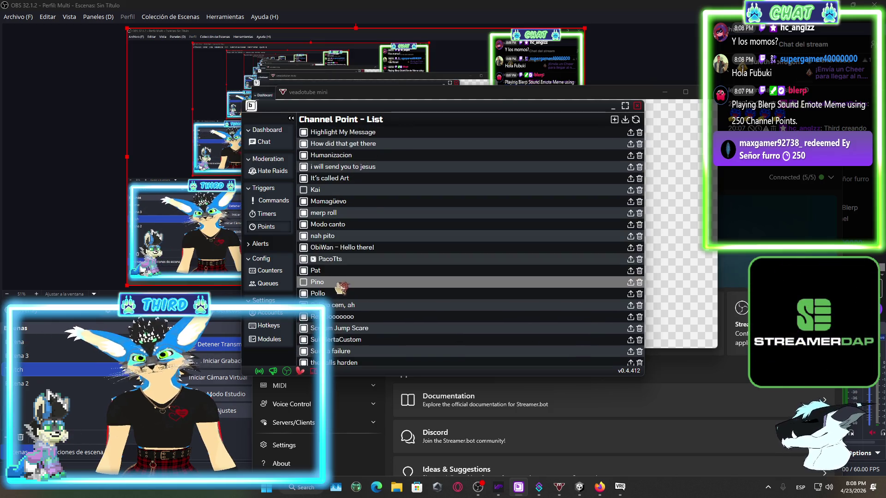
click(340, 260)
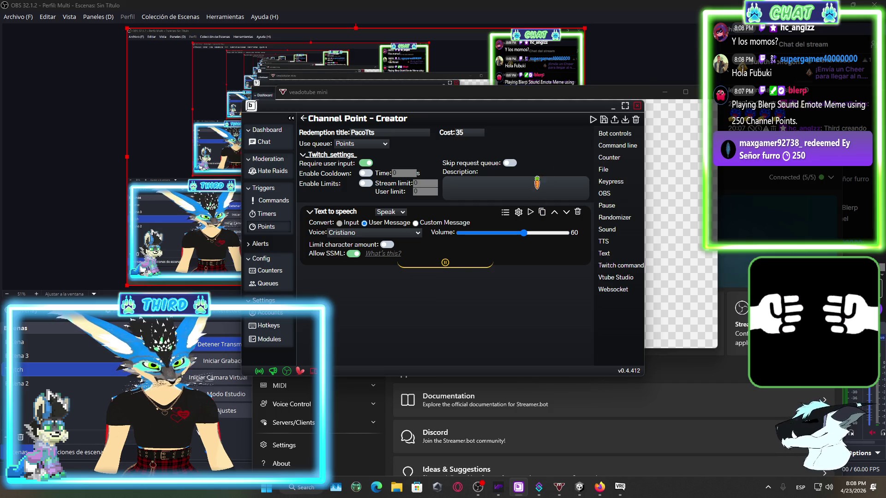
- Reposition the reward editor and veadotube mini windows, then view Streamer.bot's Hotkeys and Modules settings
mouse_move(540, 109)
mouse_down()
mouse_move(611, 406)
mouse_move(492, 310)
mouse_move(474, 241)
mouse_move(363, 216)
mouse_up()
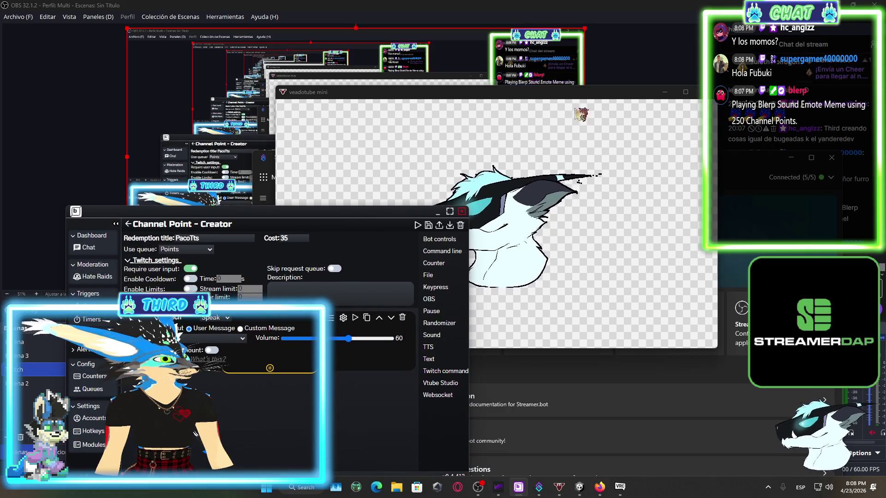
drag(614, 103, 529, 58)
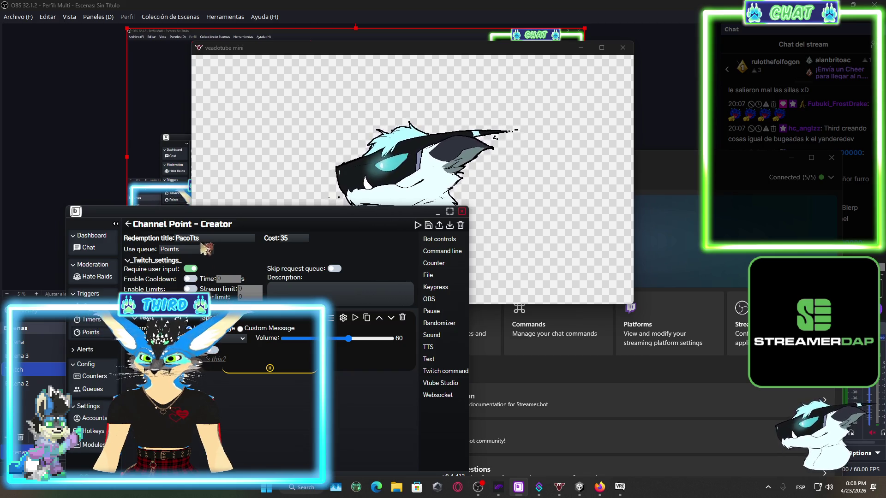
click(96, 434)
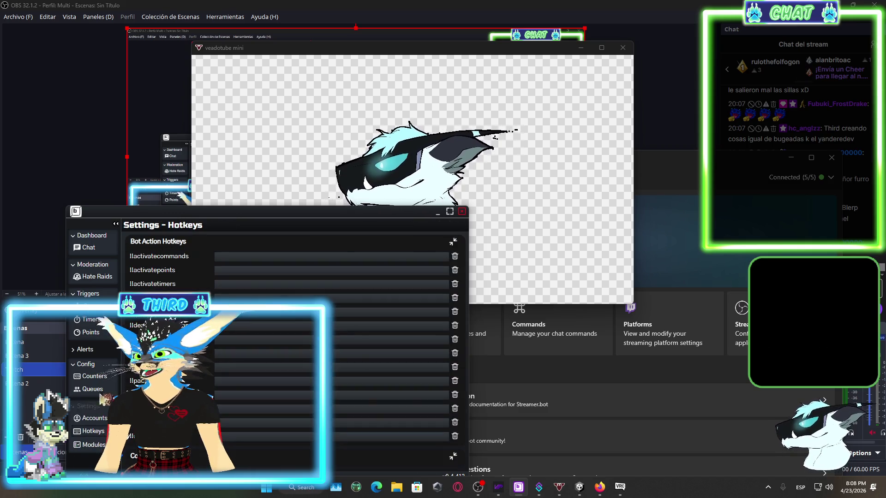
click(96, 444)
- Browse Accounts, Counters and Queues, maximize Bikubot, and open PacoTts from the Points list
click(104, 418)
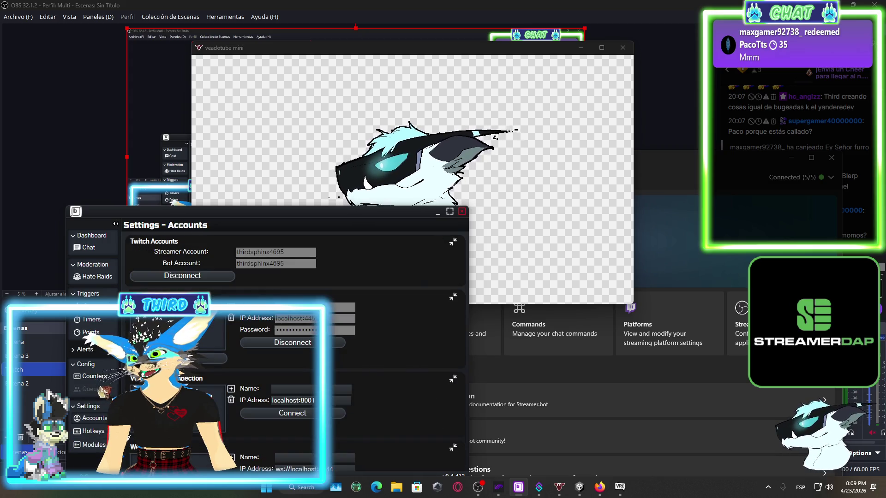
click(104, 378)
click(95, 389)
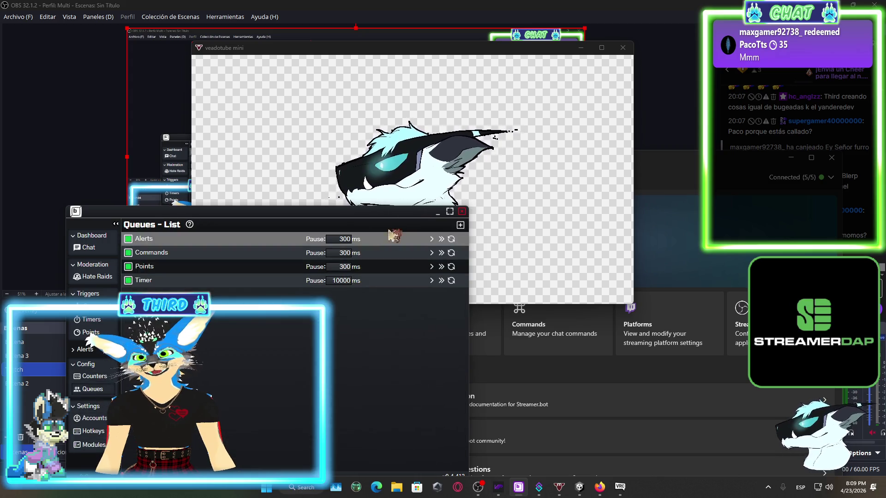
click(449, 212)
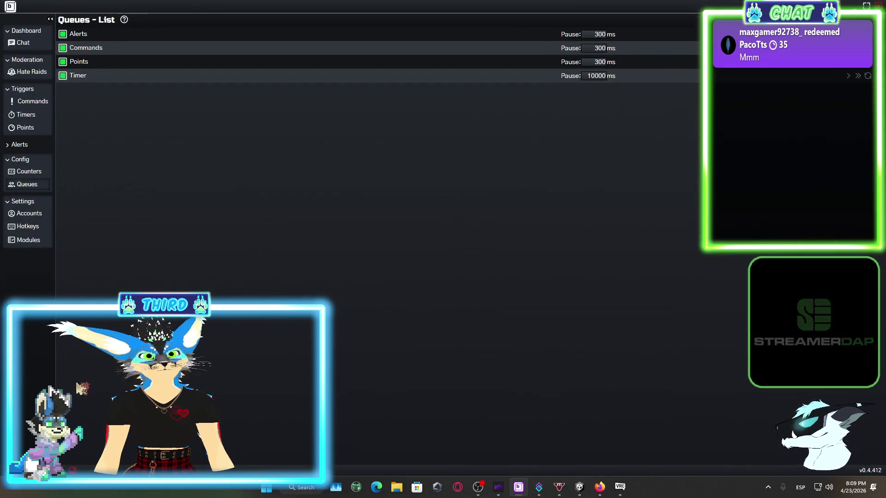
click(26, 115)
click(26, 128)
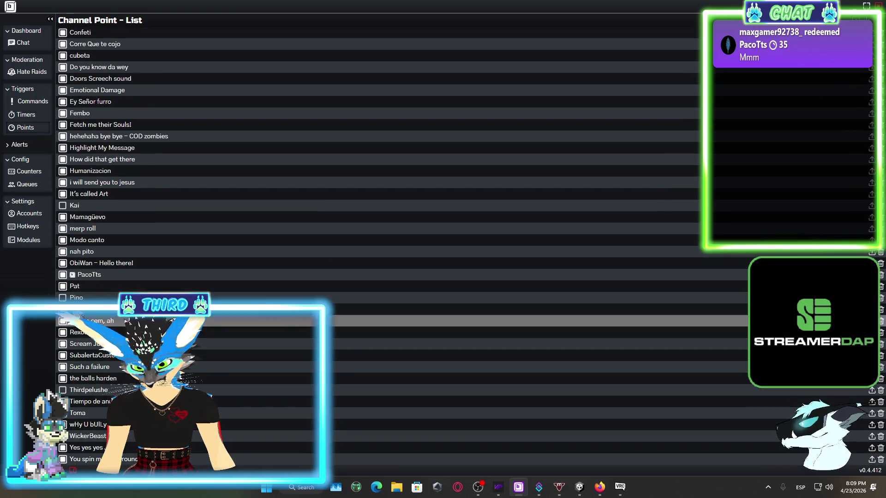
double_click(95, 275)
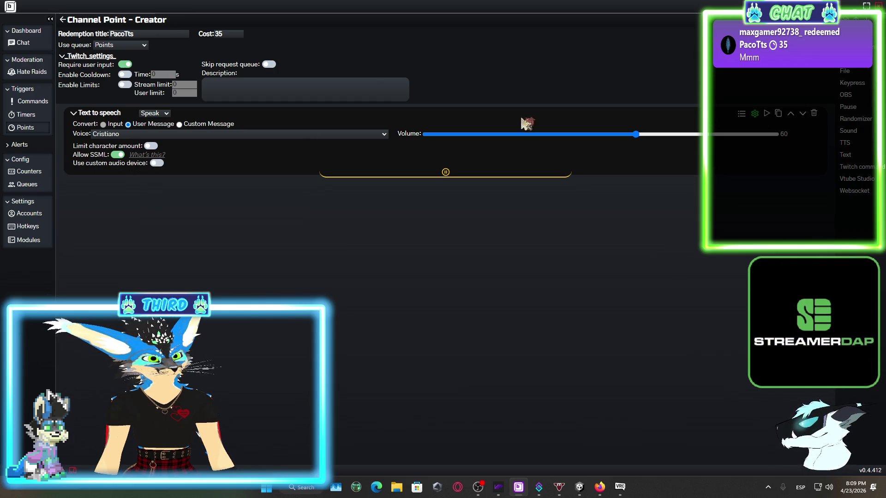
- Turn on Use custom audio device for PacoTts with CABLE Input (VB-Audio Virtual Cable), then restore the window
click(157, 163)
click(301, 176)
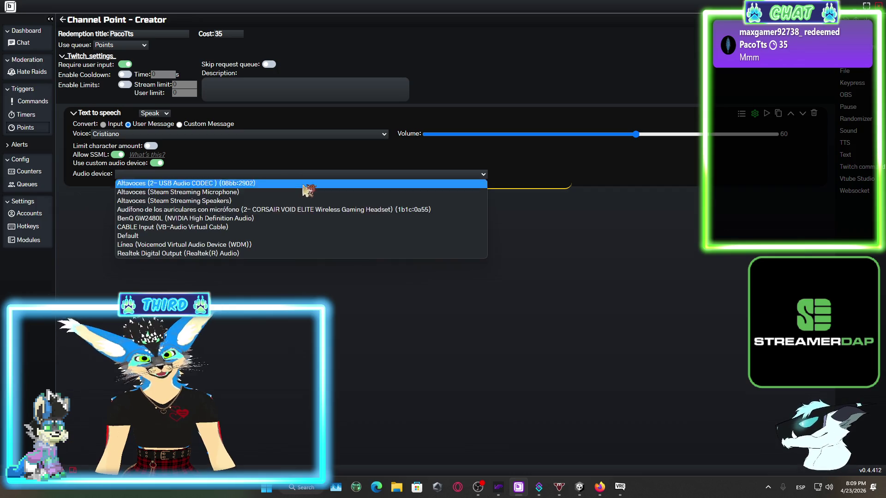
click(226, 228)
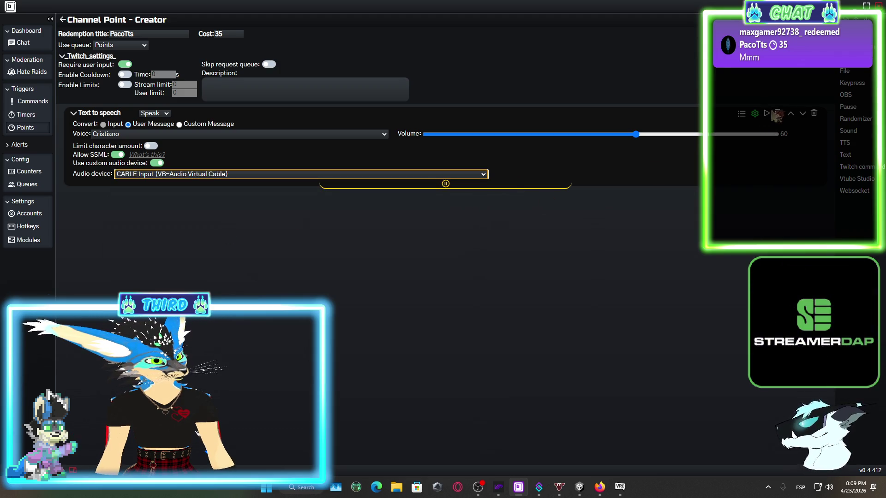
click(870, 5)
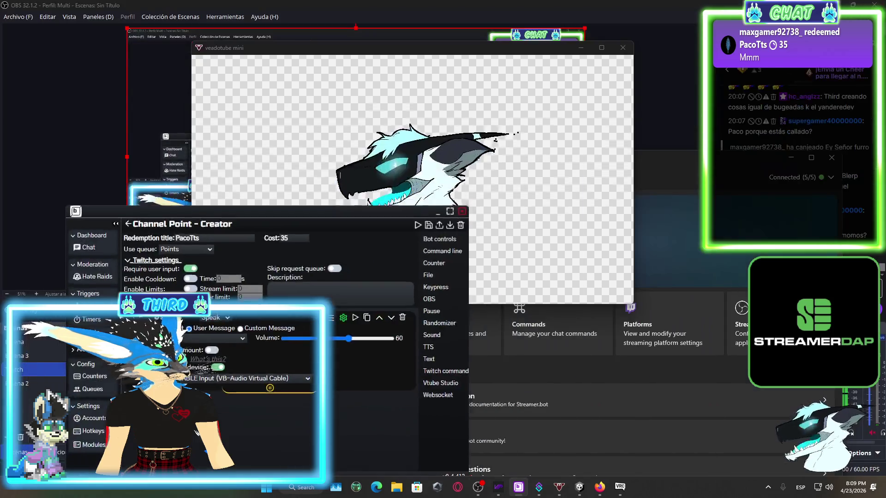
- Test-redeem the PacoTts reward from OBS's chat rewards panel, then reopen the Bikubot editor
click(869, 457)
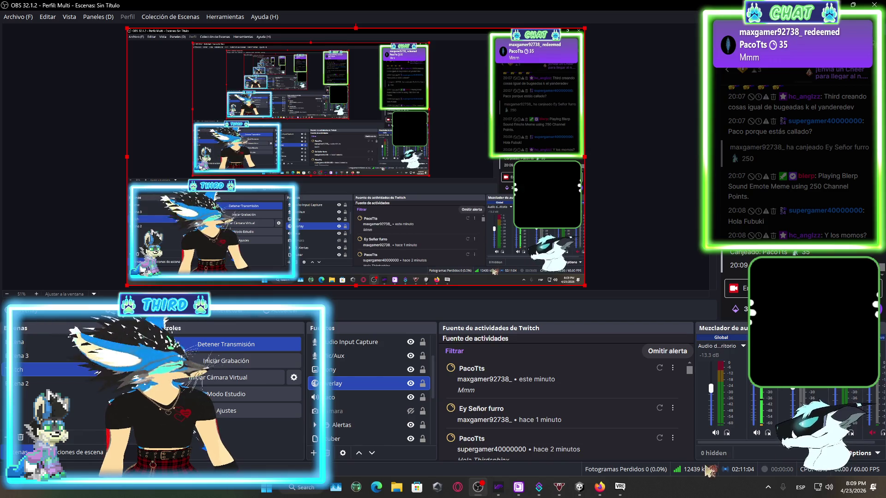
click(519, 487)
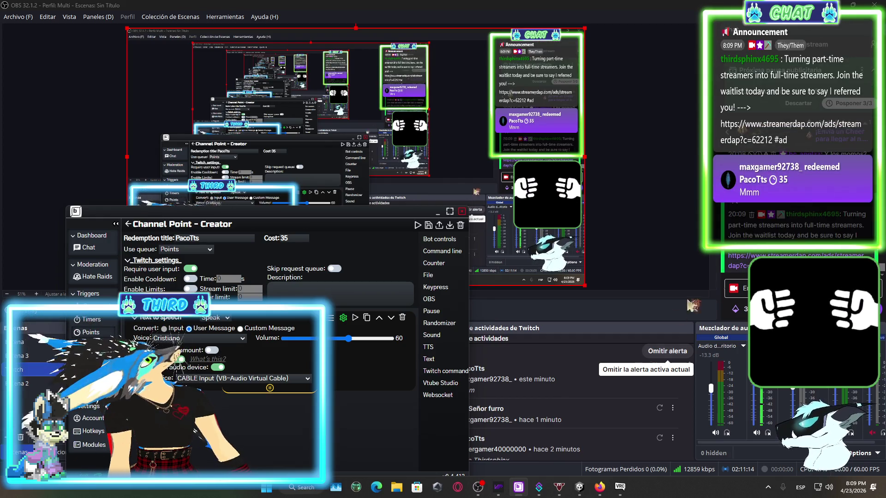
click(478, 487)
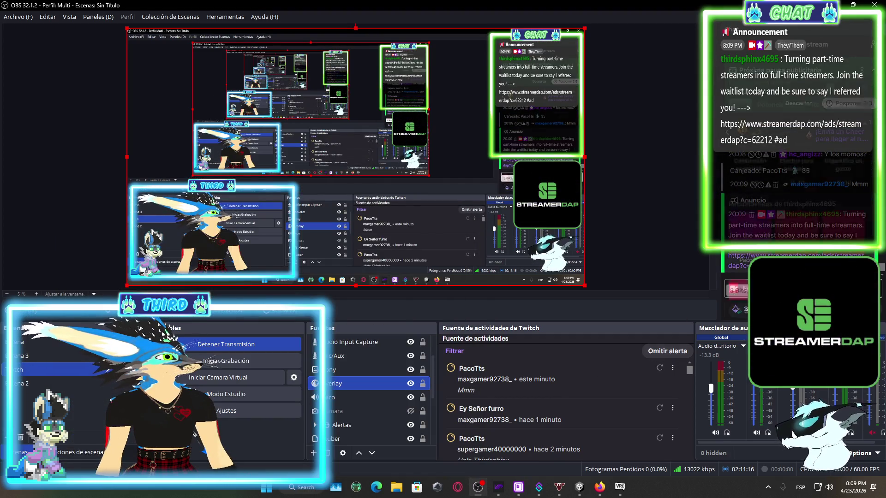
scroll(765, 202, down, 1)
click(760, 192)
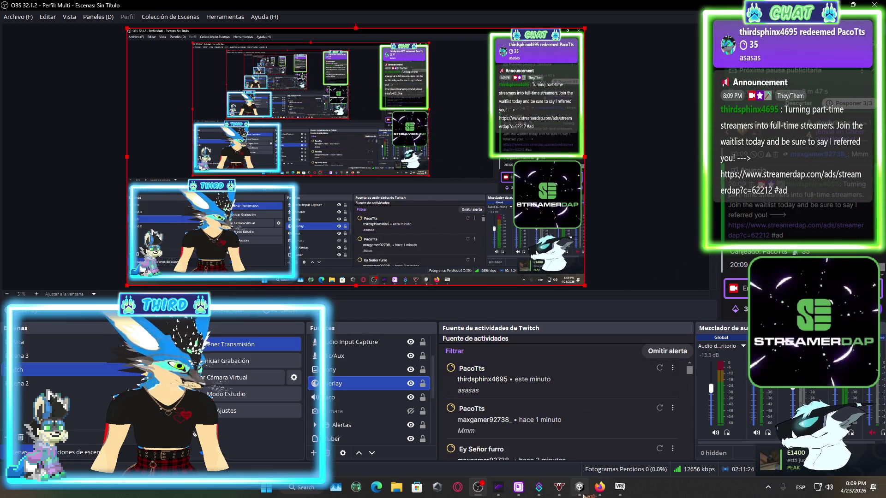
click(522, 492)
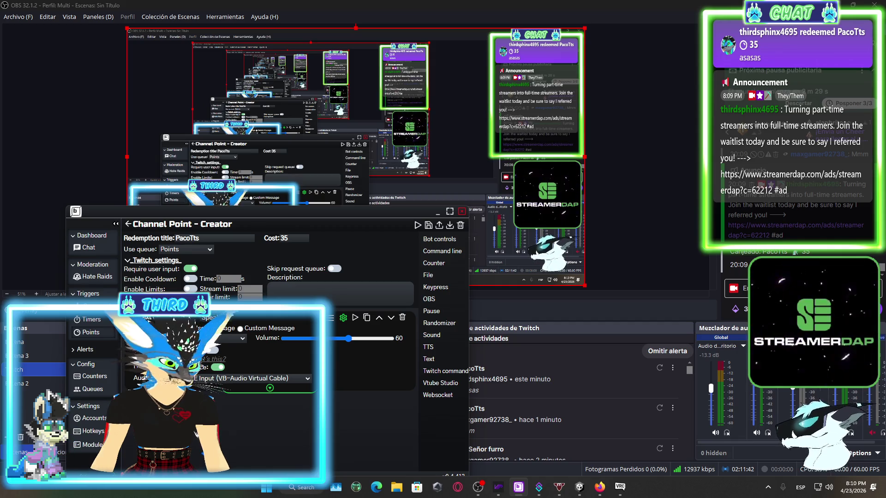
- Save the PacoTts reward, then cycle through OBS, VTuber Plus and the channel point editor
click(430, 226)
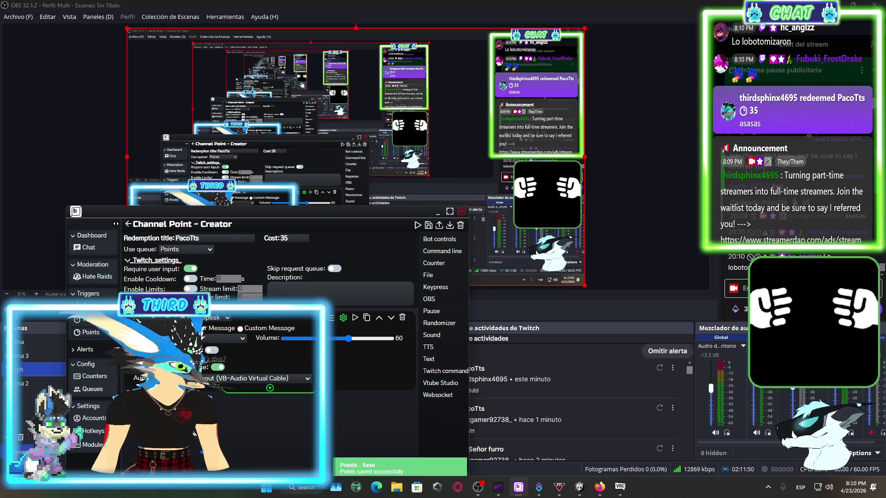
click(701, 280)
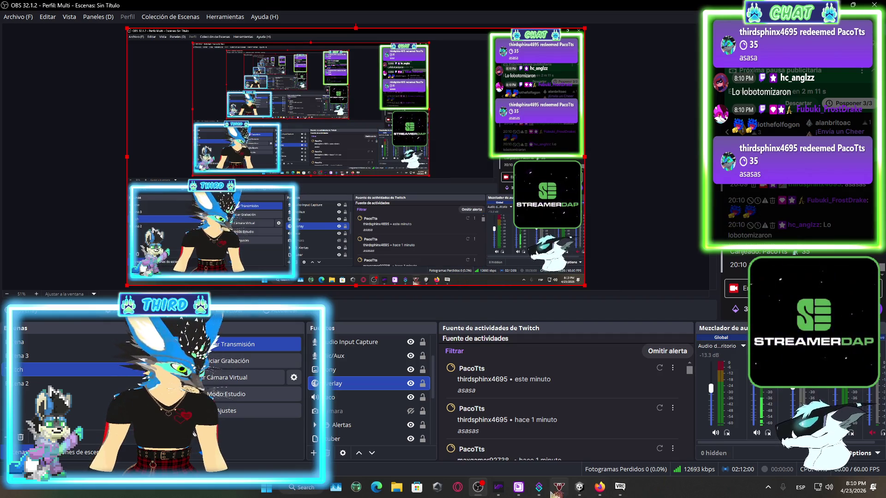
click(497, 487)
click(520, 487)
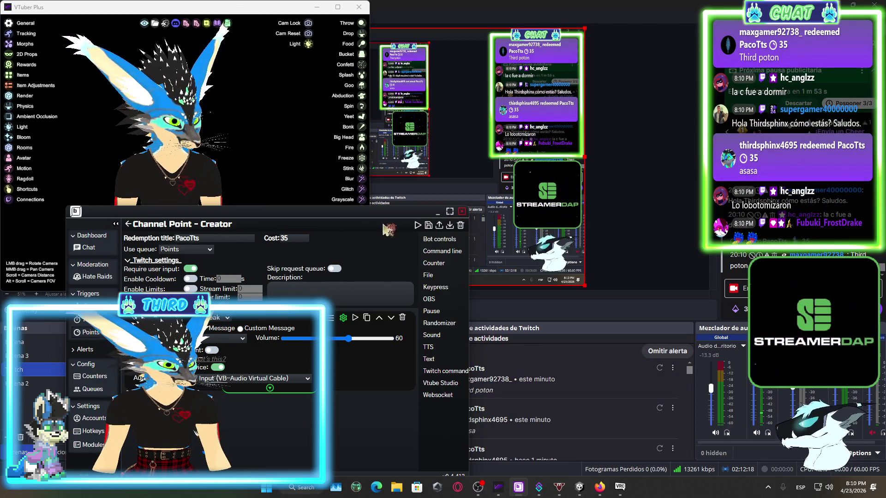
- Move the Creator window, keep PacoTts on User Message rather than Custom Message, and hide windows to reveal OBS
mouse_move(345, 221)
mouse_down()
mouse_move(454, 110)
mouse_move(454, 261)
mouse_move(454, 179)
mouse_move(506, 138)
mouse_up()
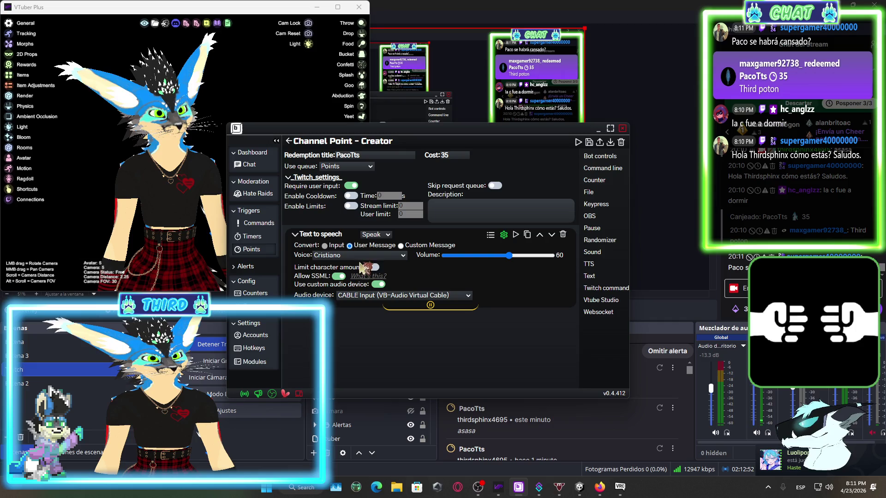
click(401, 246)
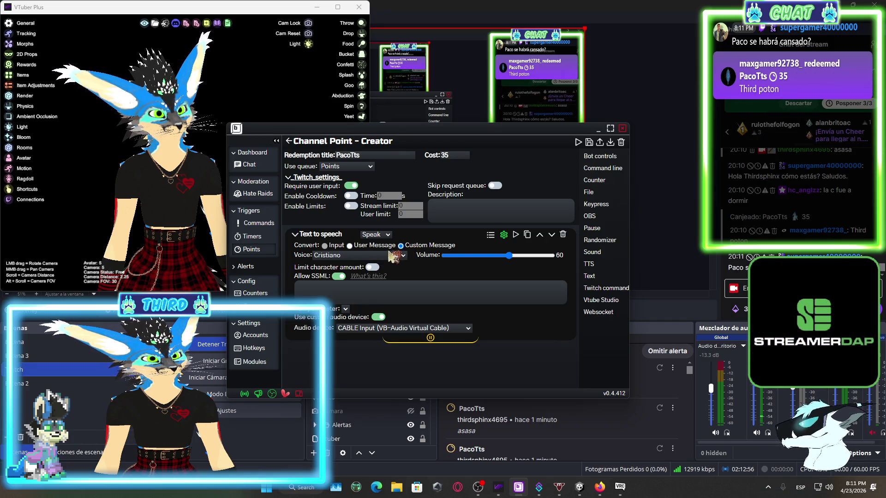
click(352, 246)
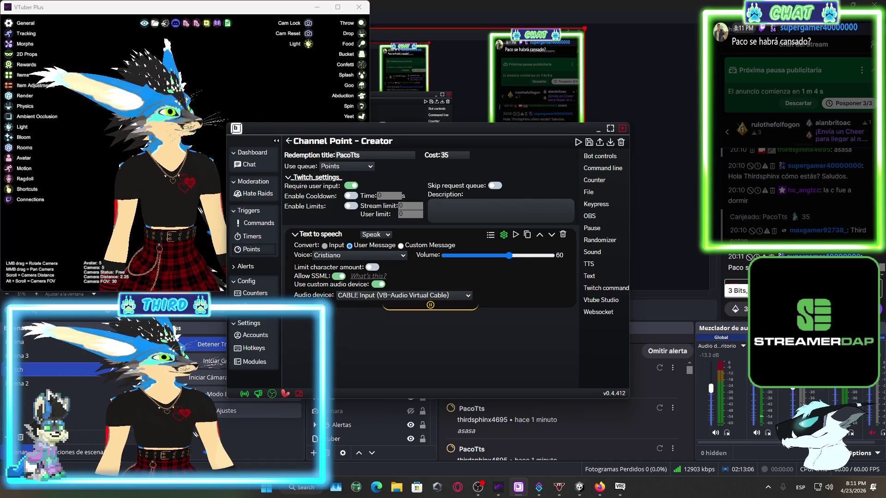
key(alt+Tab)
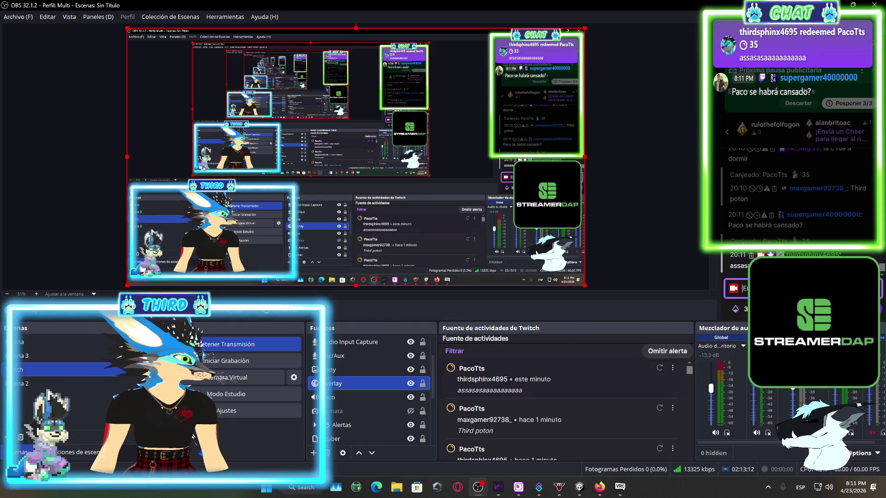
click(527, 492)
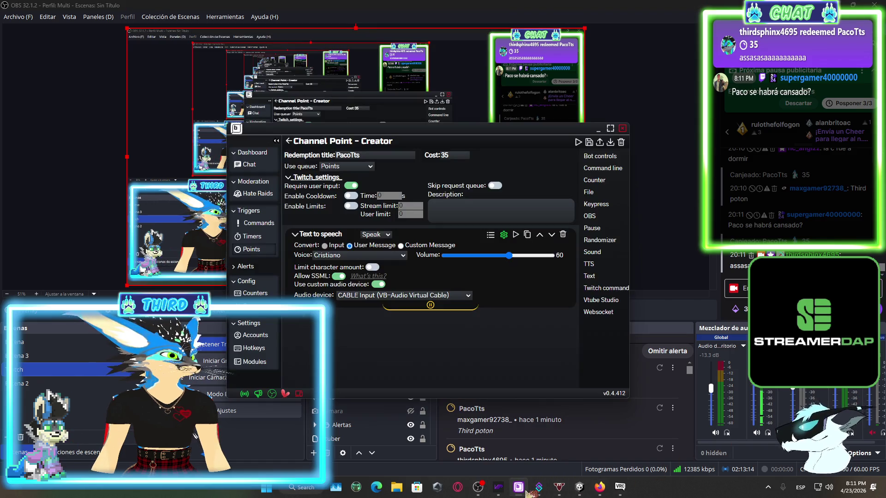
click(261, 315)
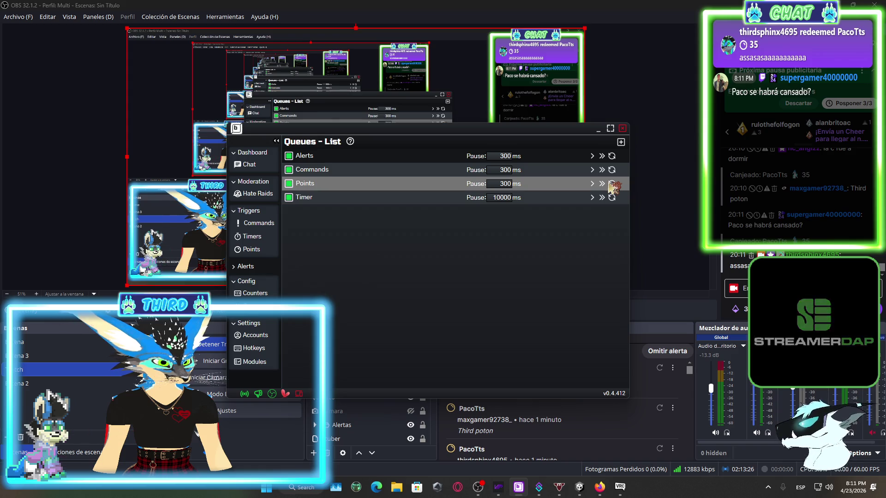
click(269, 334)
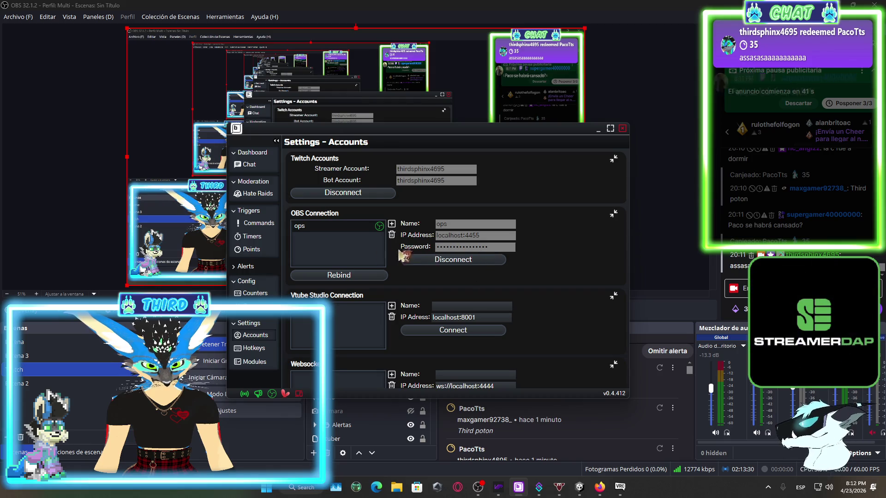
scroll(390, 192, down, 1)
scroll(390, 175, up, 1)
scroll(415, 221, down, 3)
scroll(443, 314, up, 2)
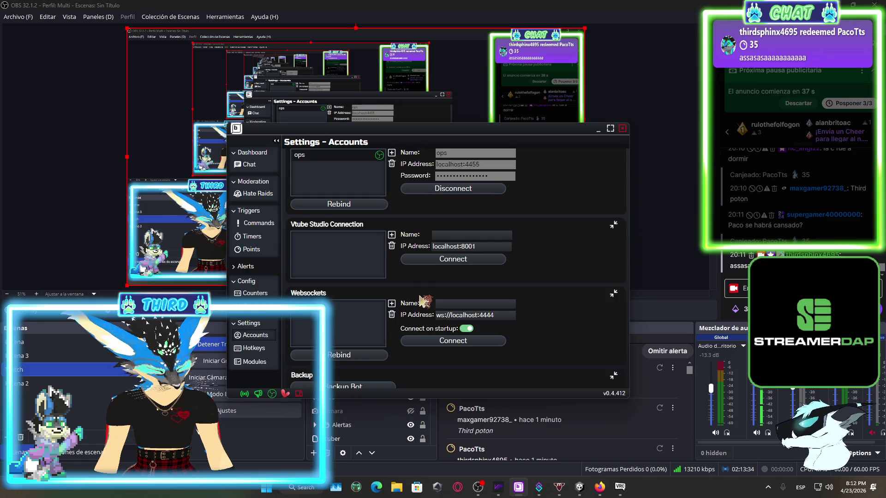
scroll(423, 301, down, 3)
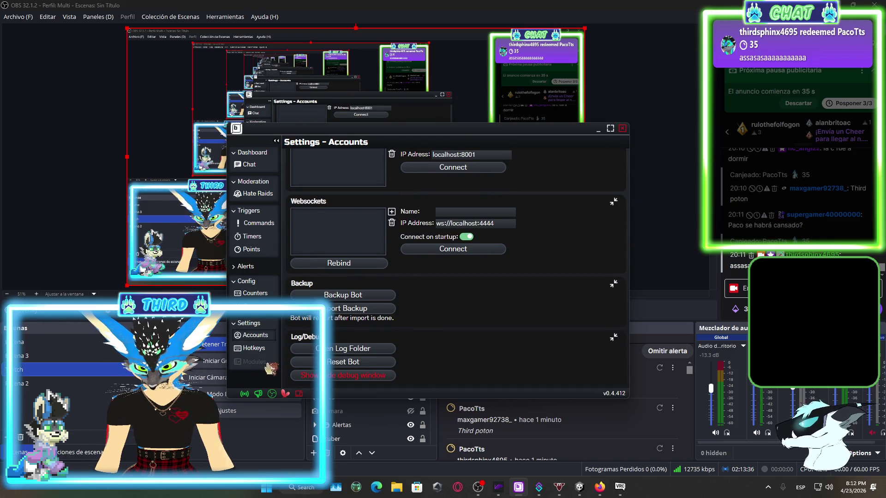
- Browse the Modules, Hotkeys, Counters, channel point, Hate Raids and Chat pages
click(255, 359)
click(254, 348)
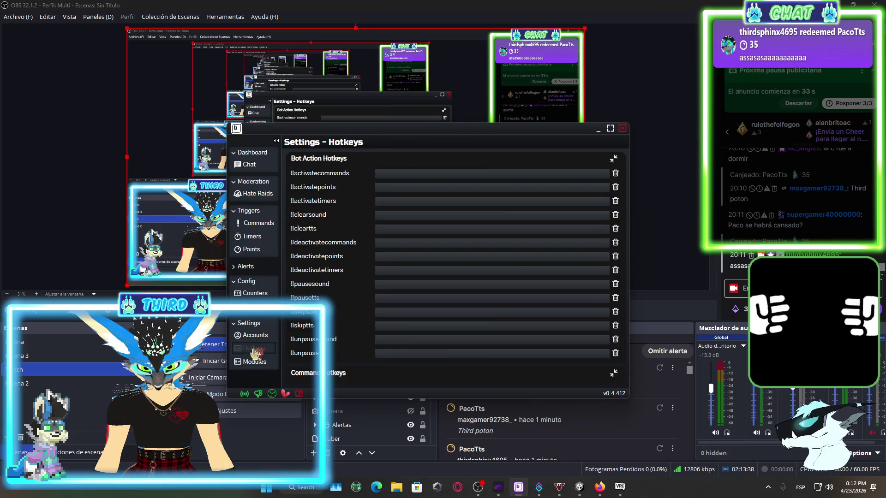
click(254, 362)
click(265, 336)
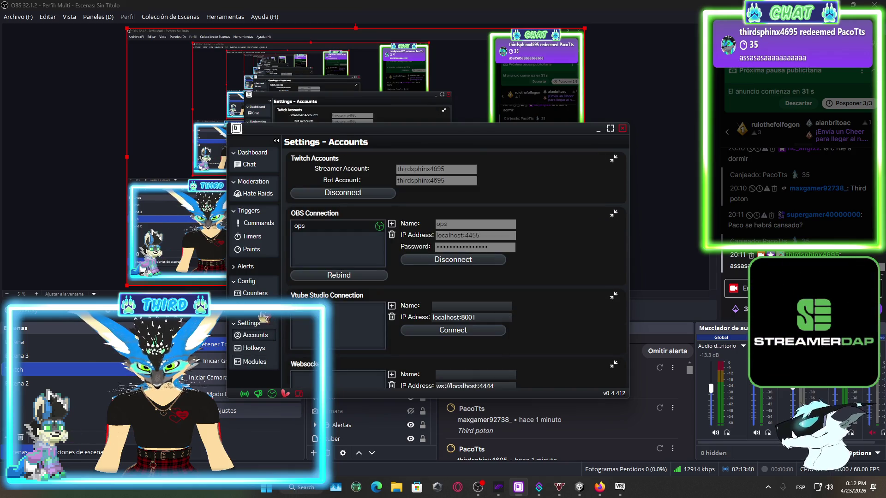
click(263, 305)
click(262, 294)
click(263, 250)
click(267, 194)
click(267, 181)
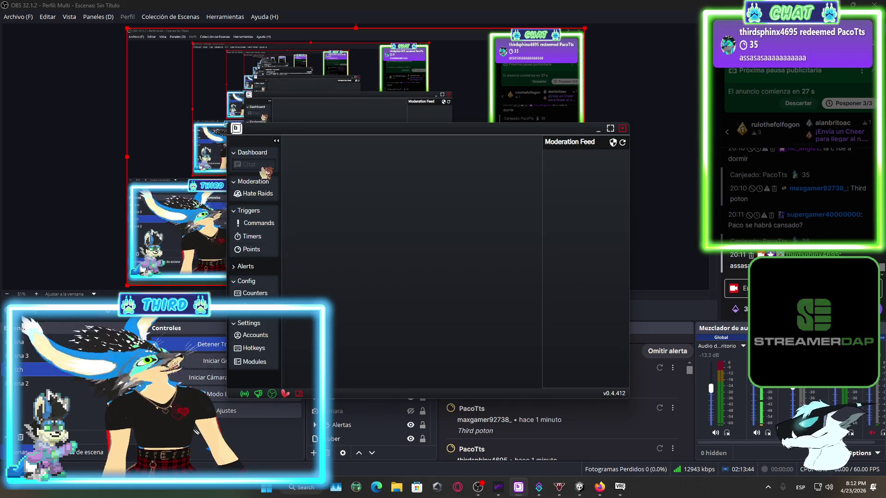
- Close Bikubot and return to the Unity scene, facing the meeting-room wall
click(599, 130)
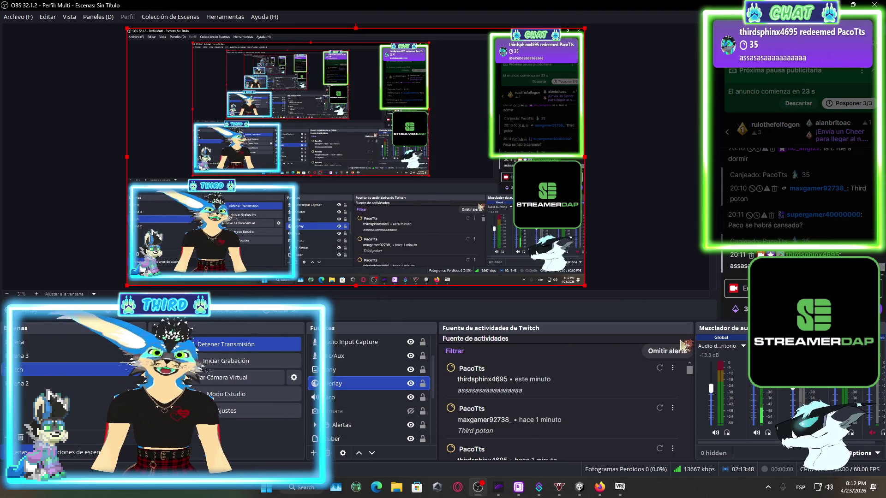
click(505, 494)
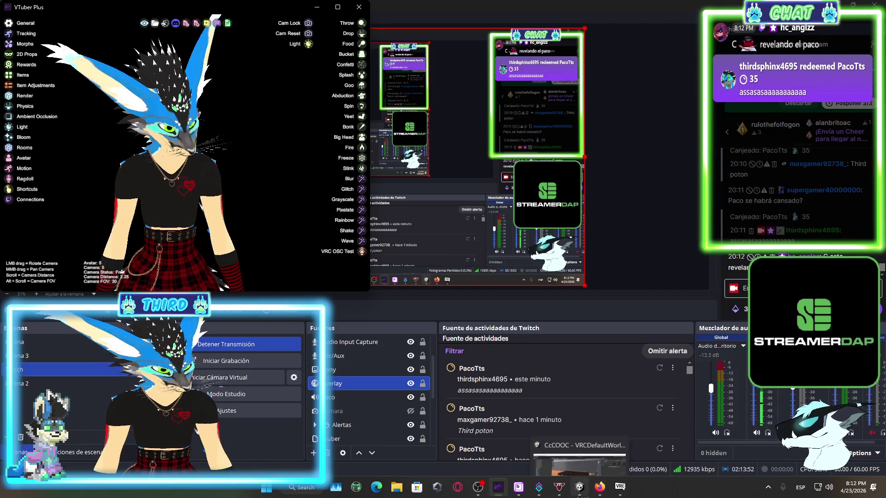
click(579, 487)
mouse_move(358, 267)
mouse_down()
mouse_move(297, 214)
mouse_move(695, 253)
mouse_move(534, 420)
mouse_up()
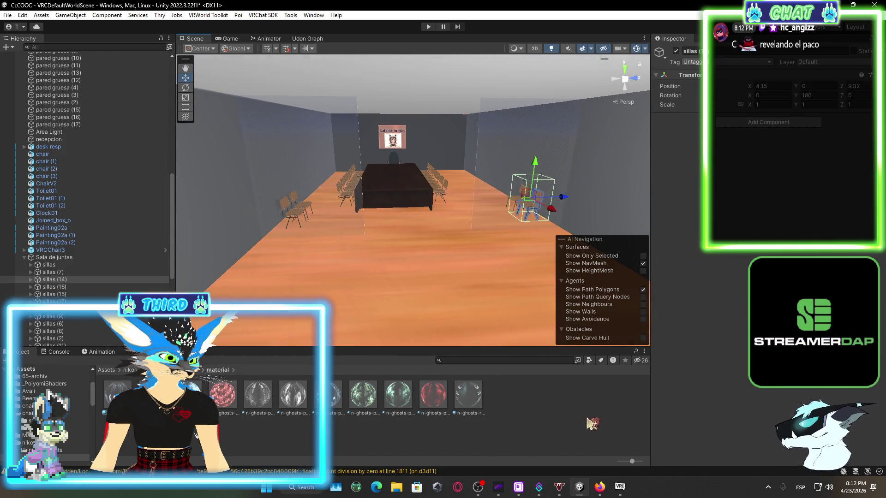
- Build & Publish the office world from the VRChat SDK Control Panel until the upload succeeds
click(534, 419)
click(106, 371)
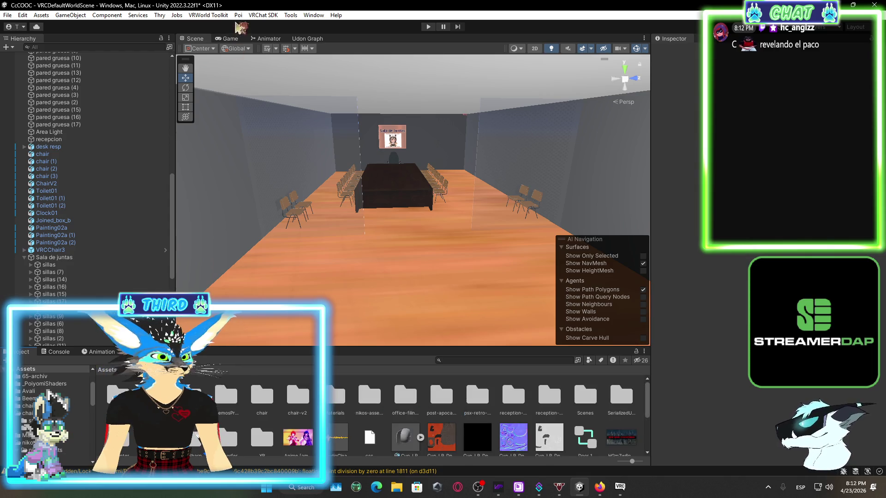
click(270, 15)
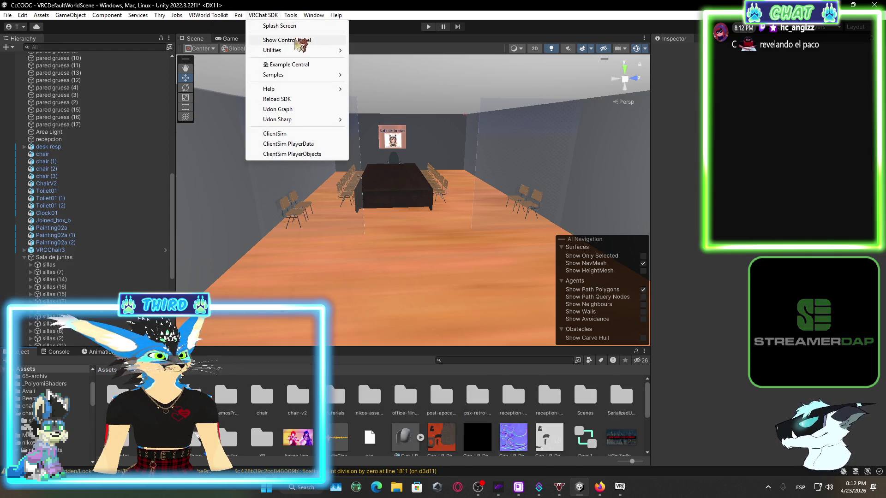
click(296, 40)
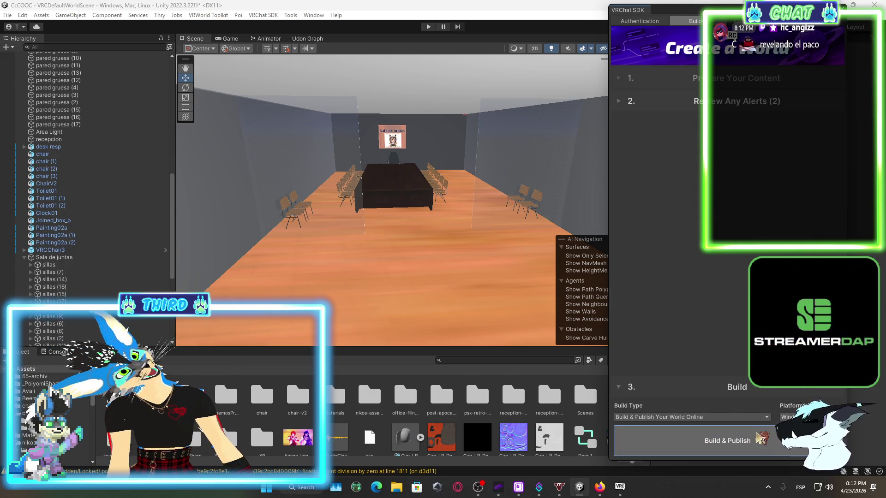
click(755, 433)
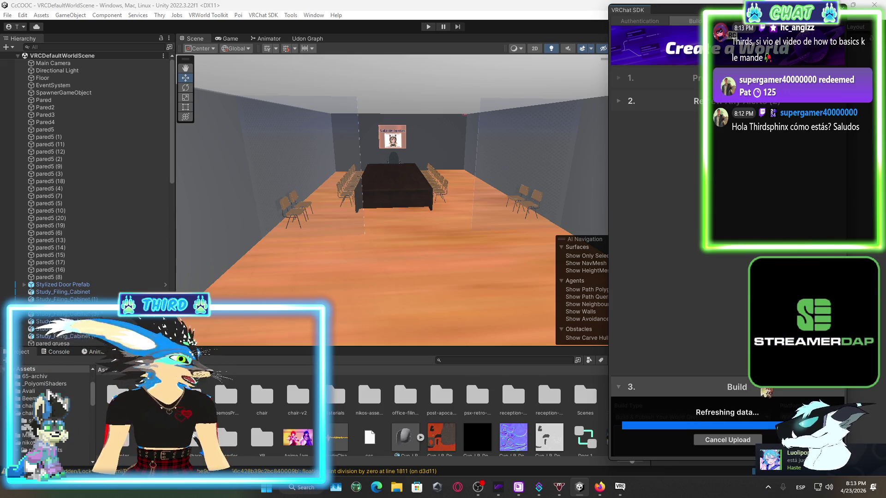
scroll(493, 427, down, 3)
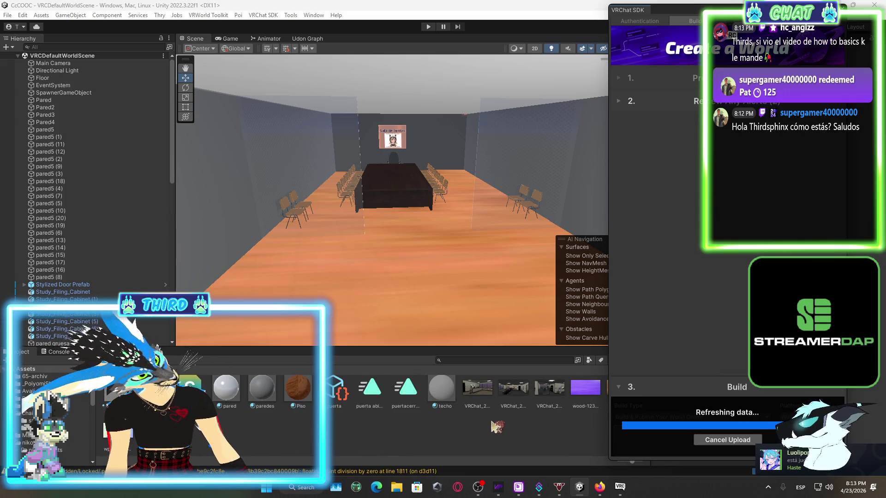
mouse_move(321, 249)
mouse_down()
mouse_move(447, 127)
mouse_move(346, 162)
mouse_move(401, 194)
mouse_move(431, 263)
mouse_move(427, 275)
mouse_move(249, 170)
mouse_move(238, 150)
mouse_move(457, 193)
mouse_move(711, 276)
mouse_move(534, 187)
mouse_move(574, 217)
mouse_move(496, 215)
mouse_move(399, 233)
mouse_move(606, 216)
mouse_up()
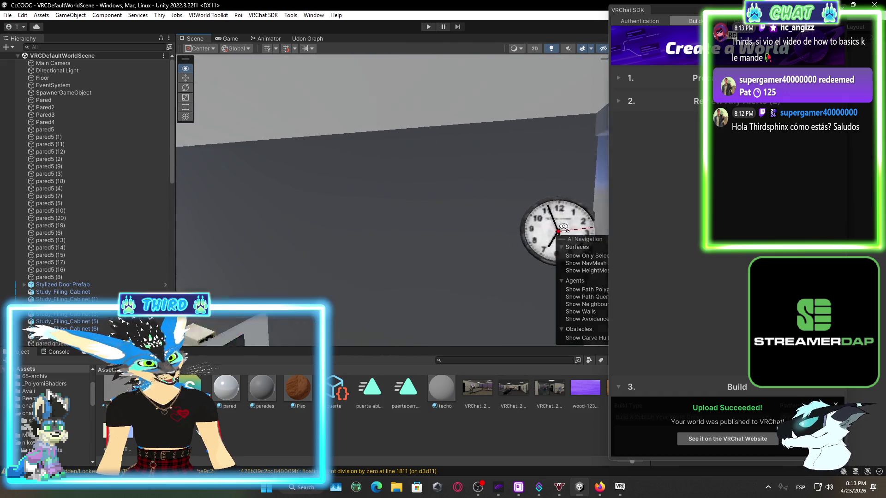
drag(407, 229, 406, 229)
- Check the SDK's Review Any Alerts list, then close the VRChat SDK panel
drag(599, 250, 710, 253)
mouse_move(744, 230)
mouse_down()
mouse_move(490, 202)
mouse_move(451, 215)
mouse_move(569, 225)
mouse_move(528, 180)
mouse_move(461, 175)
mouse_move(494, 203)
mouse_up()
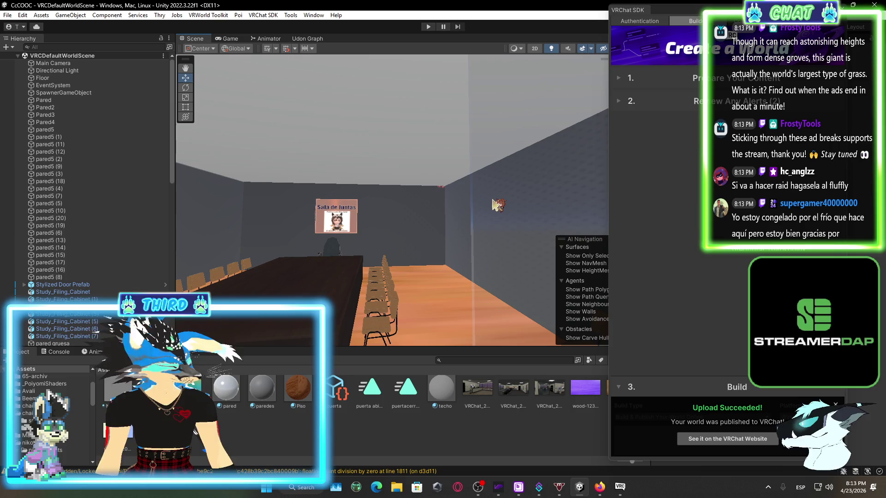
mouse_move(341, 172)
mouse_down()
mouse_move(500, 237)
mouse_move(457, 225)
mouse_up()
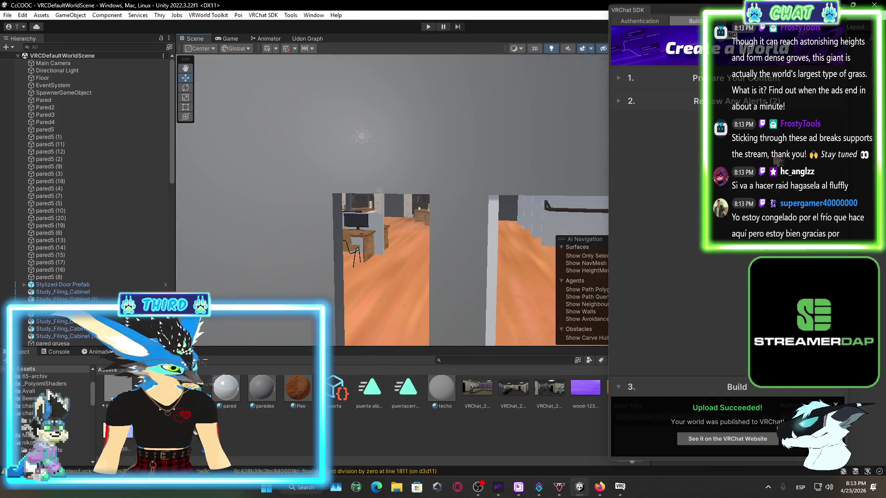
click(761, 104)
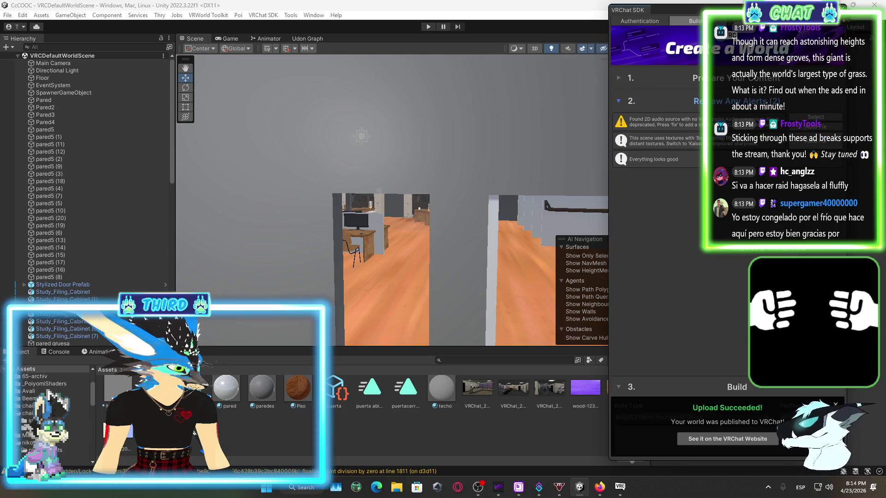
key(alt+F4)
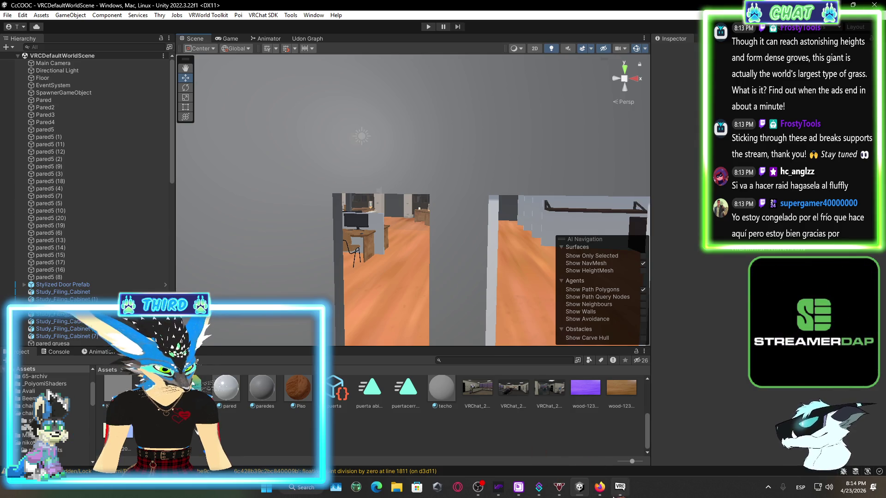
click(619, 490)
- Create an Invite+ instance of the Office world from its world page and join it
click(414, 412)
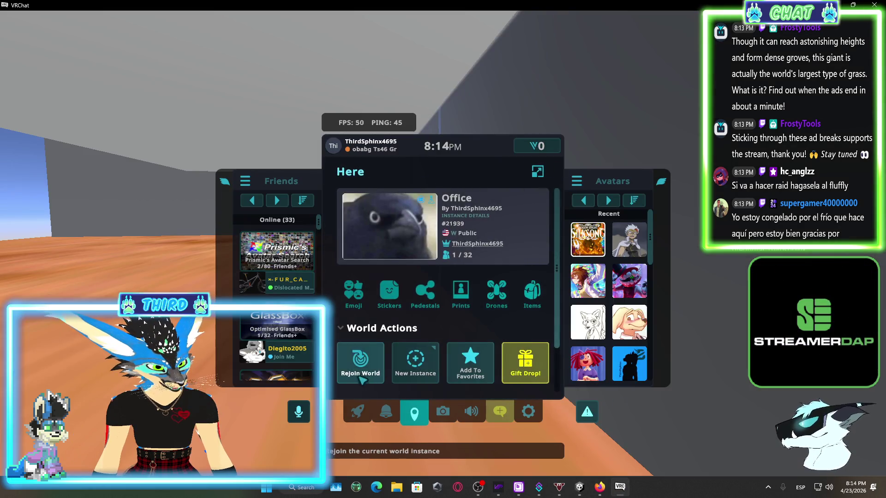
click(415, 359)
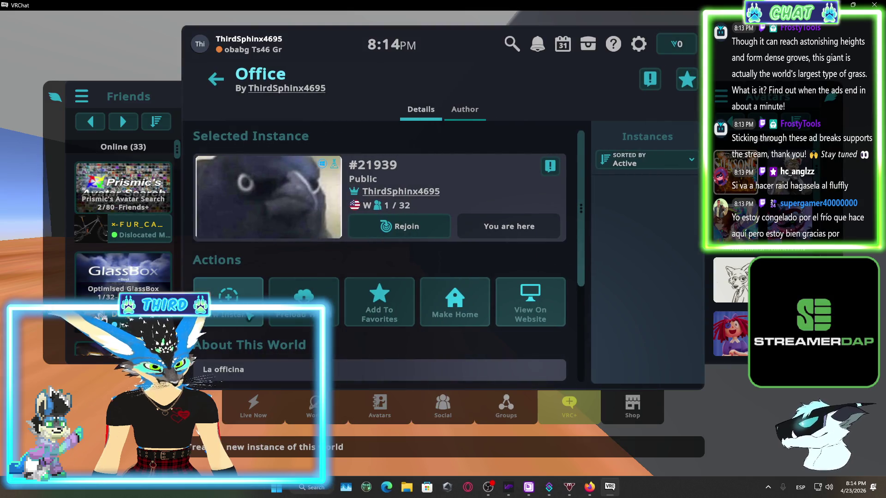
click(304, 302)
click(321, 240)
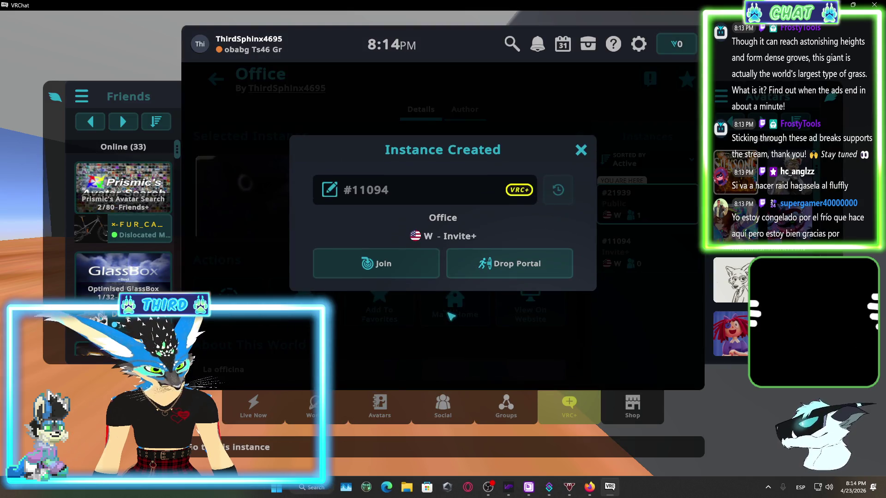
click(392, 270)
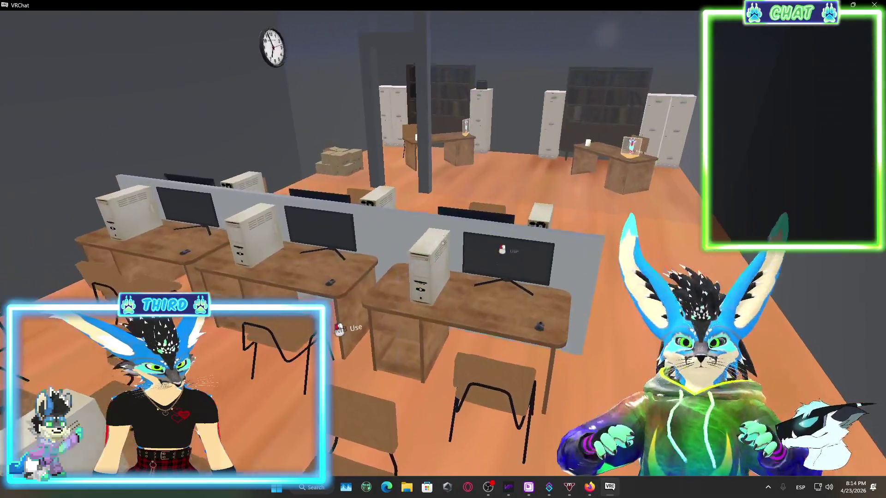
- Walk past the computer desks into the Sala de Juntas meeting room, then open the quick menu
key(w)
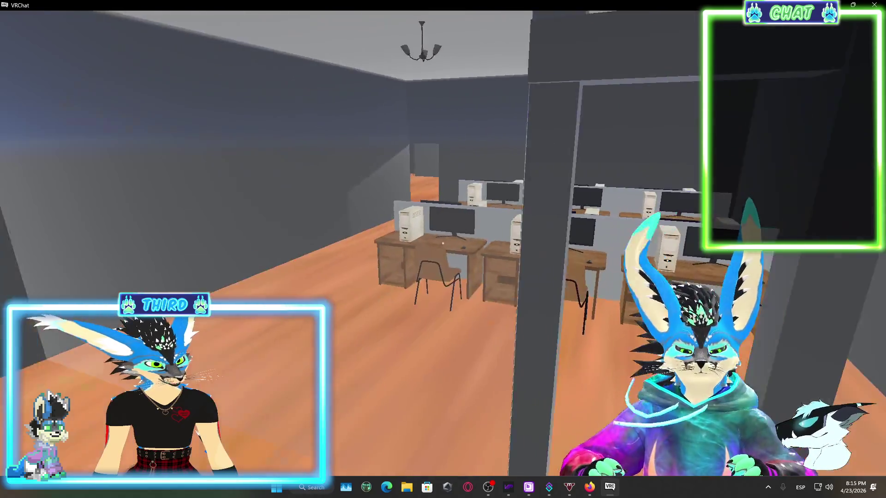
key(w)
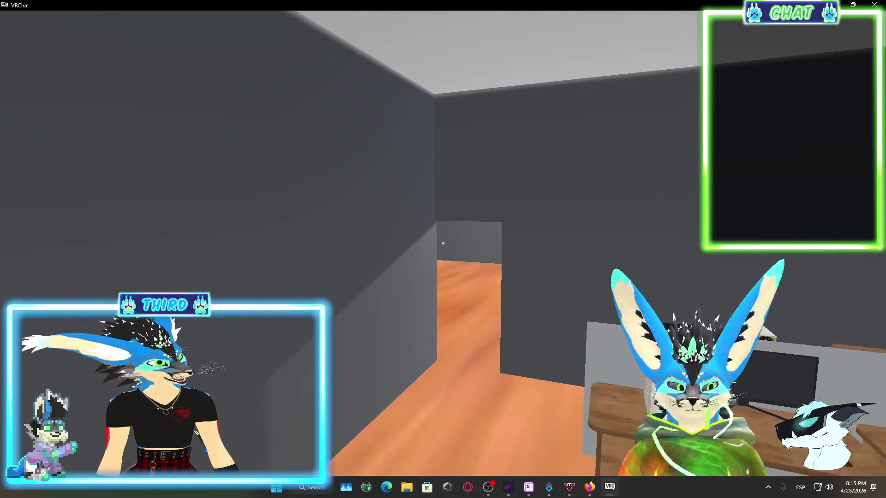
key(w)
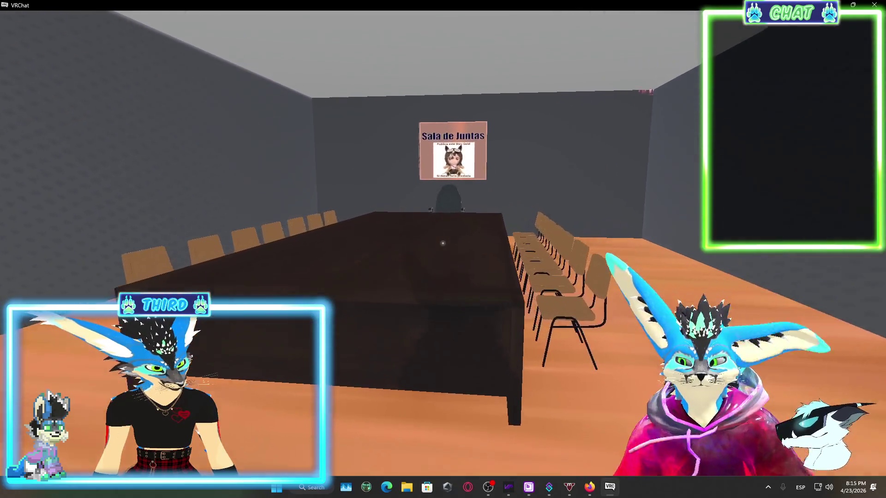
key(w)
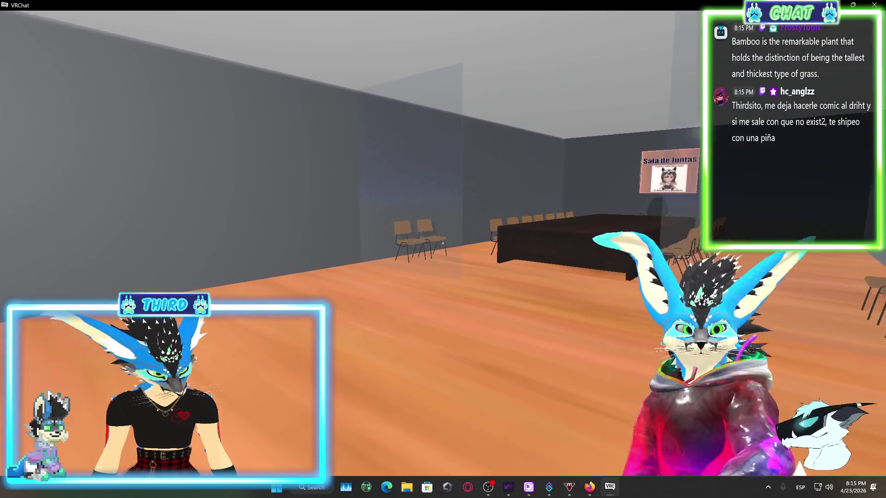
key(Escape)
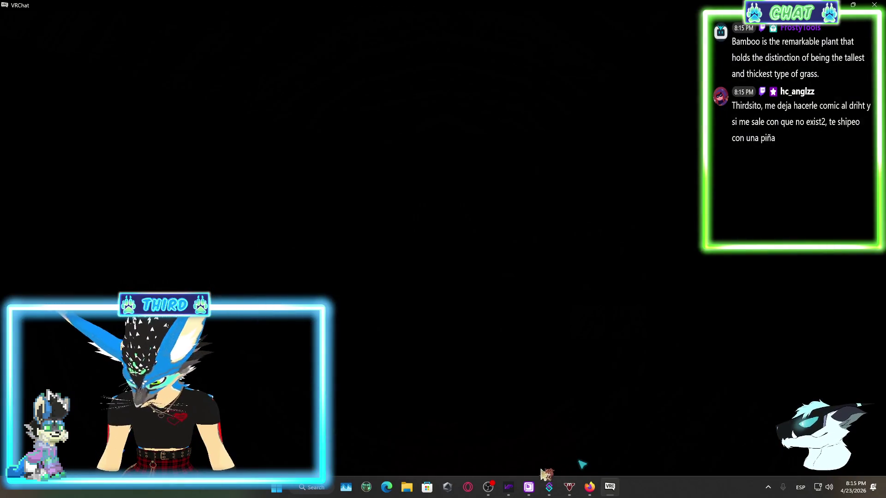
- Close the Bikubot window from its taskbar thumbnail and bring the browser forward
mouse_move(529, 488)
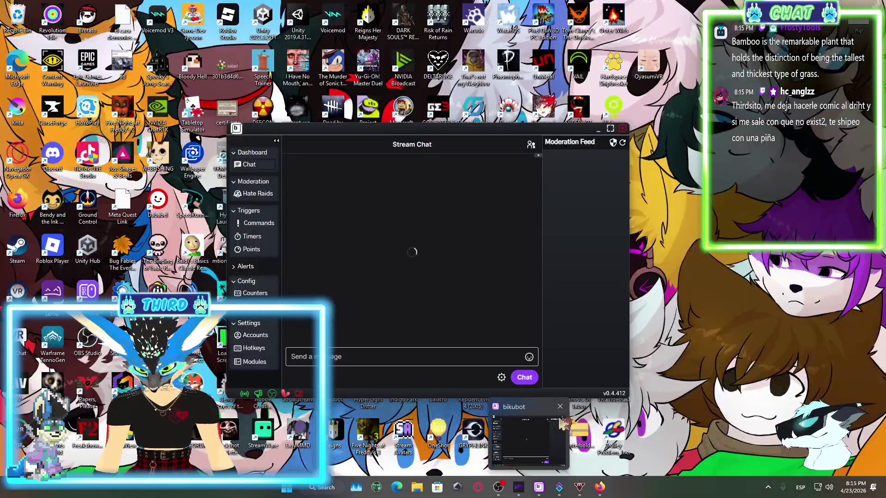
click(560, 407)
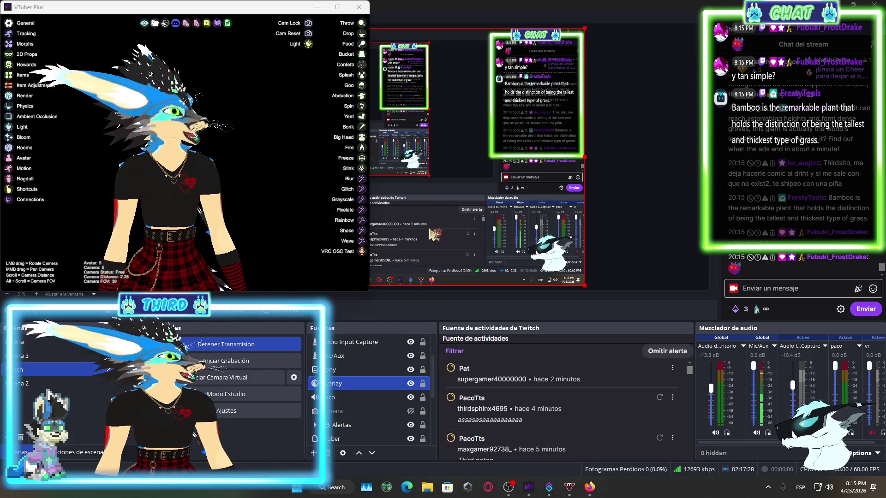
click(586, 487)
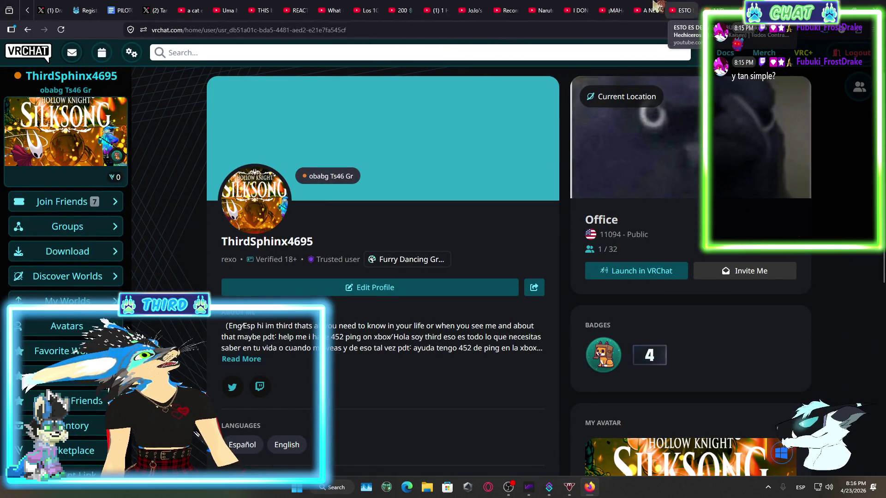
- Switch to the Will Half-Life 3 tab, then go to the Iran x Israel/US conflict market
scroll(600, 9, up, 5)
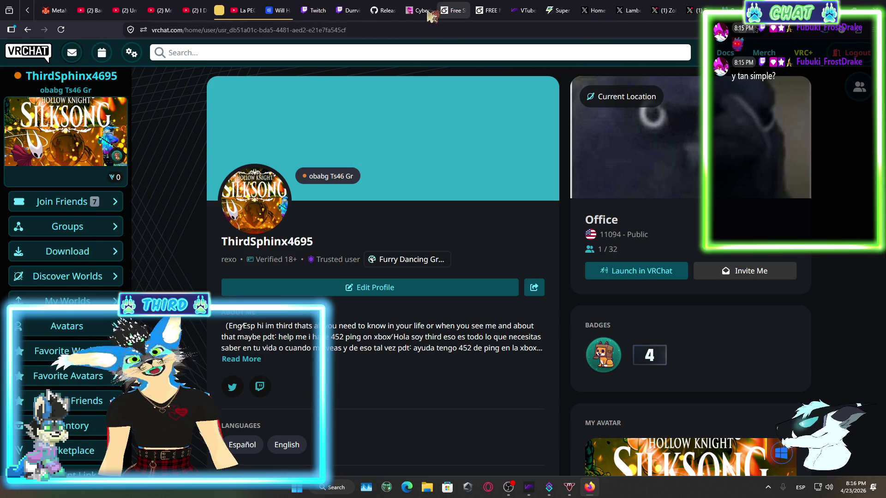
scroll(429, 12, up, 4)
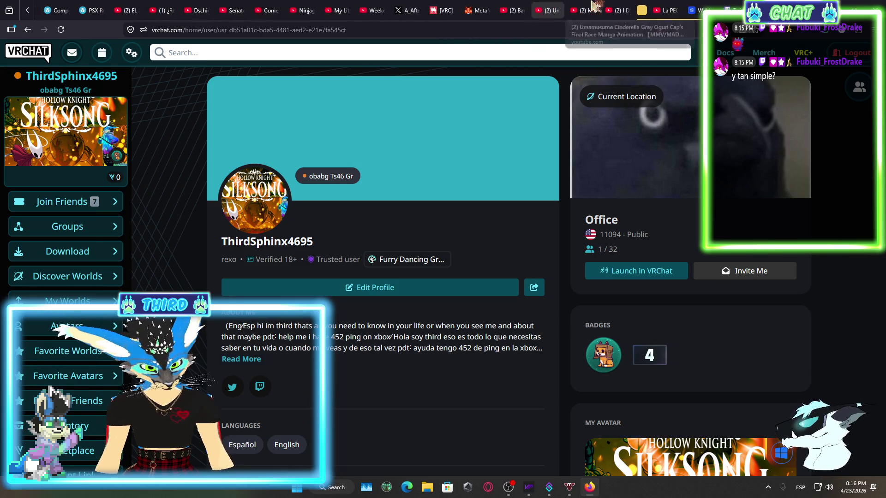
click(496, 6)
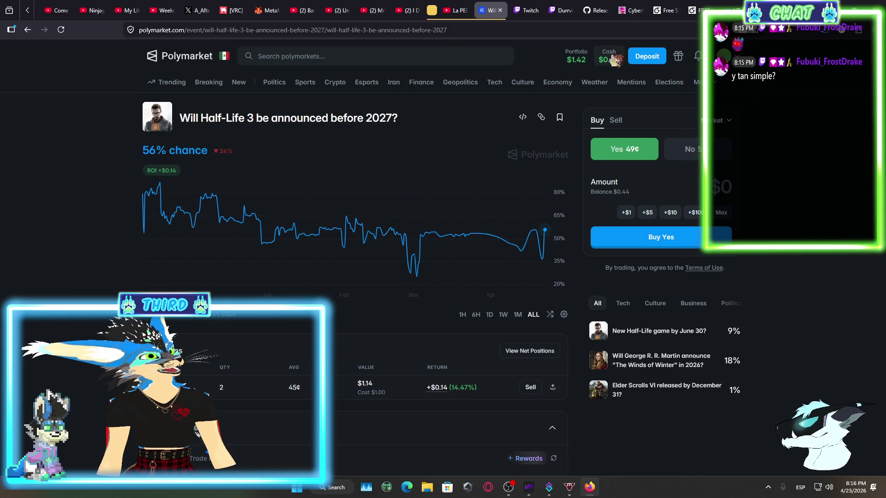
click(633, 83)
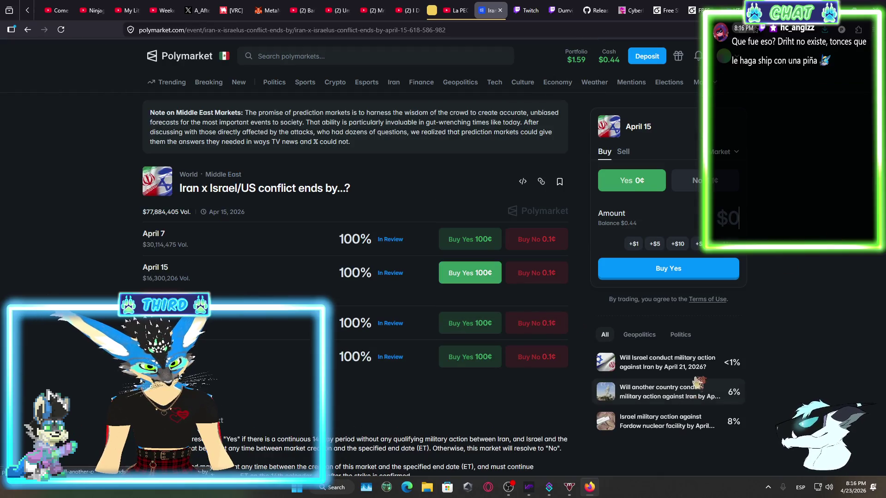
- Open the UMA Oracle dispute details for the April 15 In Review outcome and scroll through them
click(391, 275)
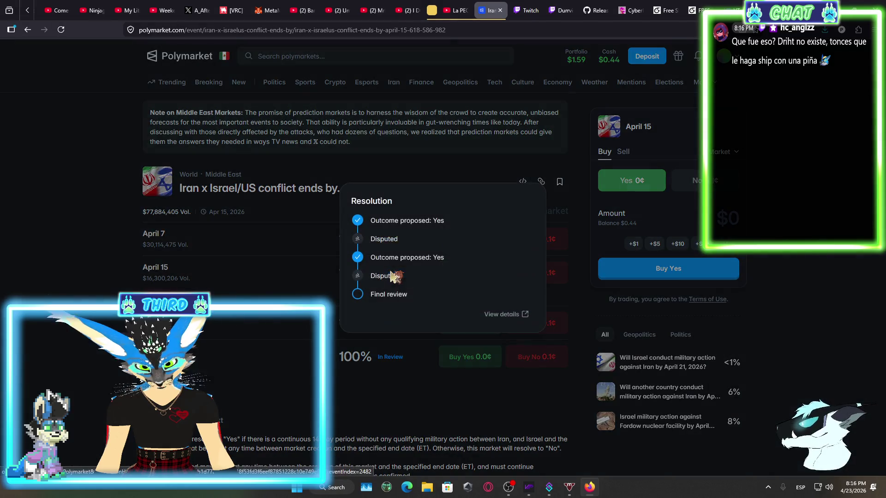
click(507, 322)
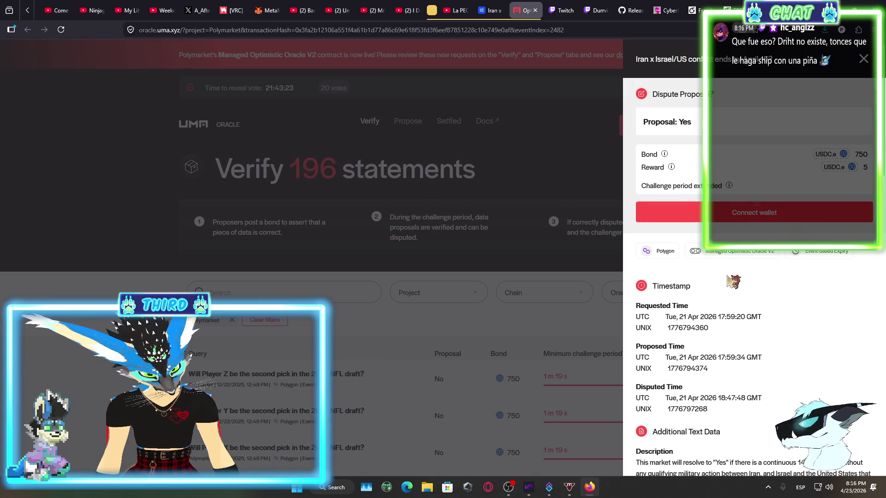
scroll(733, 281, down, 5)
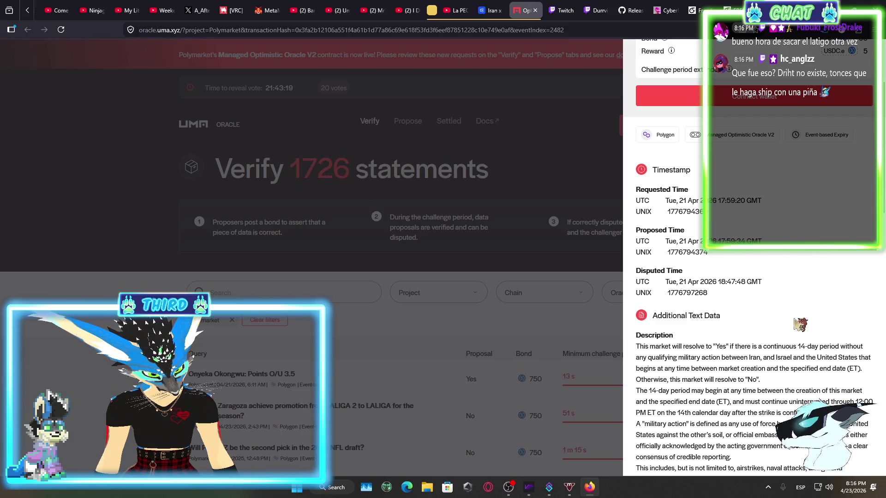
scroll(795, 323, down, 3)
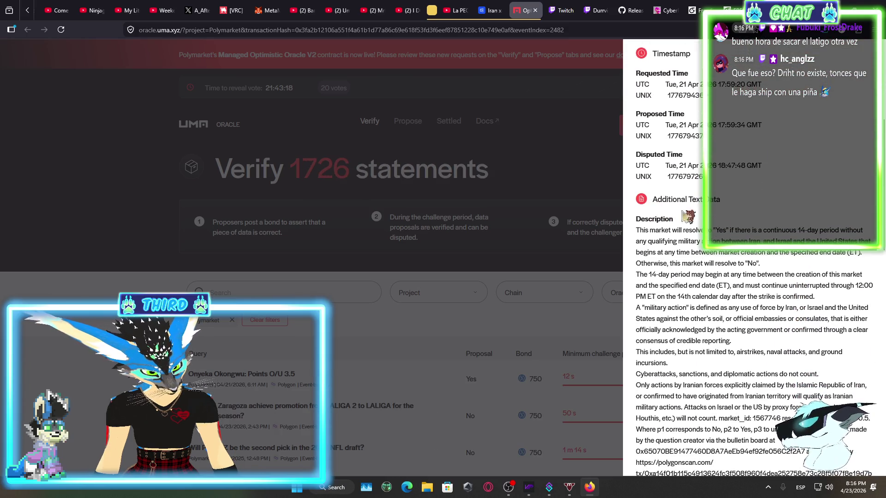